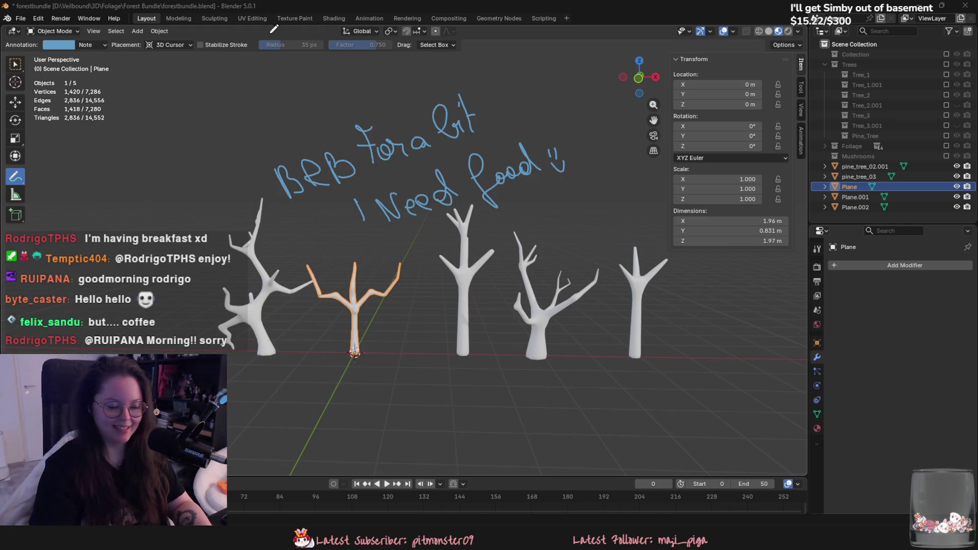
Step: Erase the handwritten BRB note with the Annotate eraser and return to the Select Box tool
mouse_move(283, 176)
mouse_down()
mouse_move(312, 175)
mouse_move(336, 141)
mouse_move(359, 161)
mouse_move(356, 233)
mouse_move(447, 123)
mouse_move(474, 160)
mouse_move(546, 137)
mouse_move(551, 146)
mouse_move(528, 148)
mouse_up()
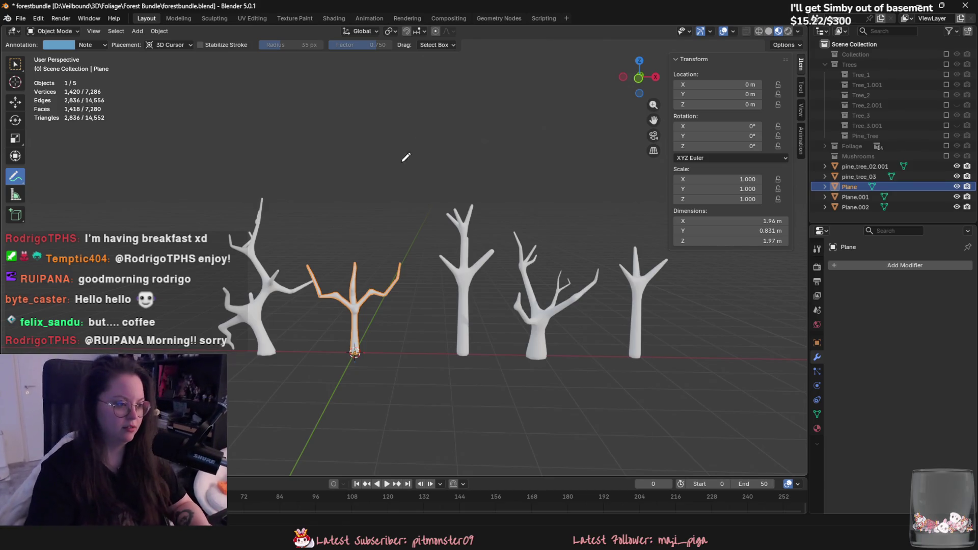
click(15, 64)
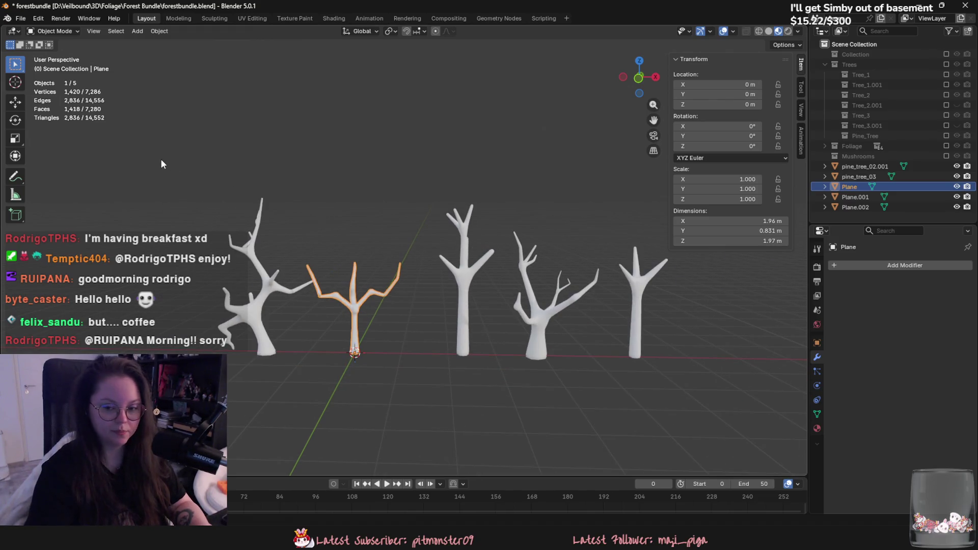
scroll(154, 156, up, 1)
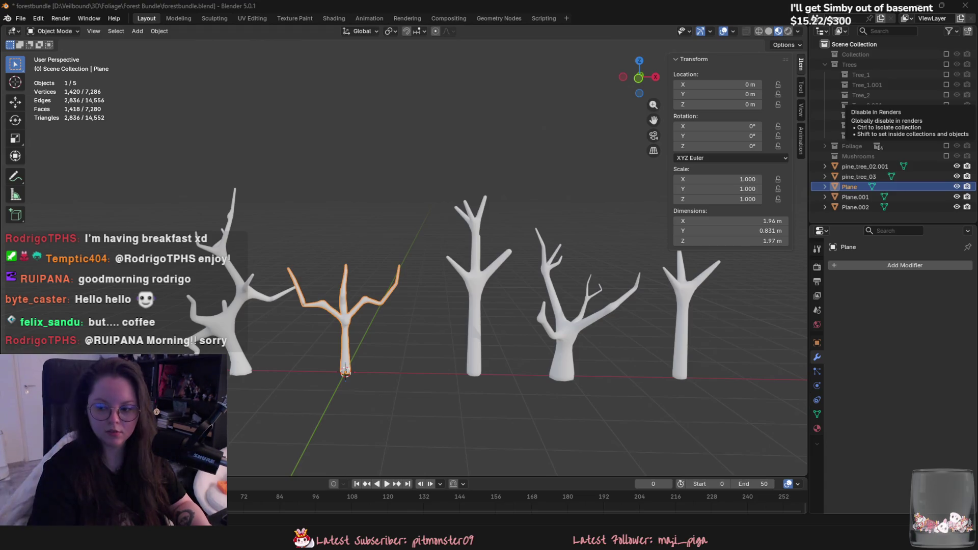
Step: Deselect the plane while orbiting the trees and save the blend file
middle_drag(796, 388, 450, 392)
click(450, 392)
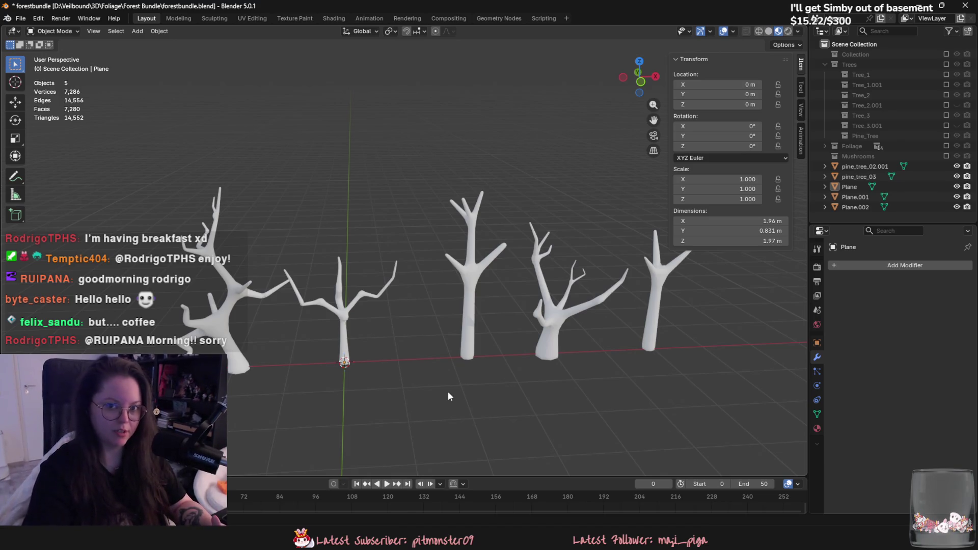
scroll(488, 319, up, 1)
middle_drag(488, 318, 379, 287)
key(ctrl+s)
Step: Select the trees, cancel a move leaving them in place, save again and switch to Unreal
click(388, 329)
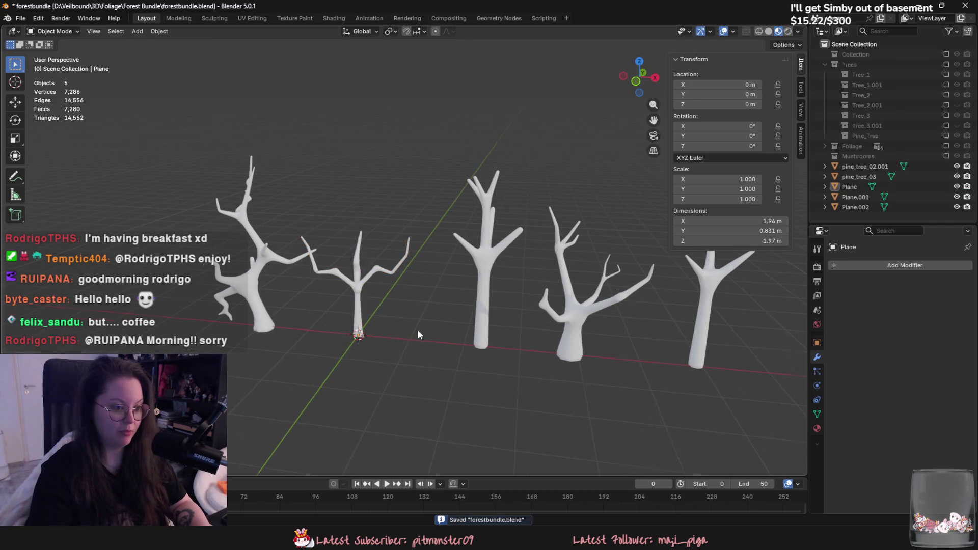
middle_drag(417, 329, 443, 271)
drag(442, 252, 657, 313)
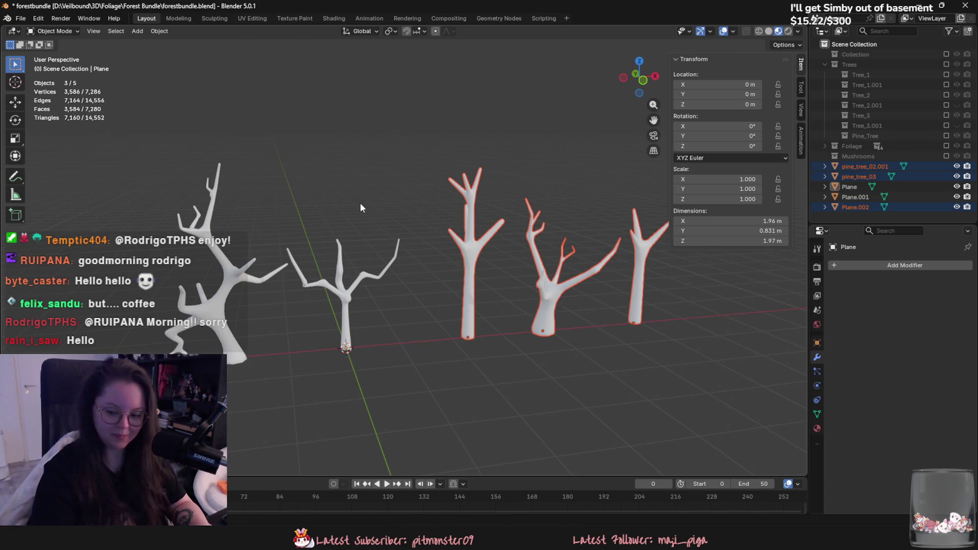
scroll(270, 272, up, 2)
key(g)
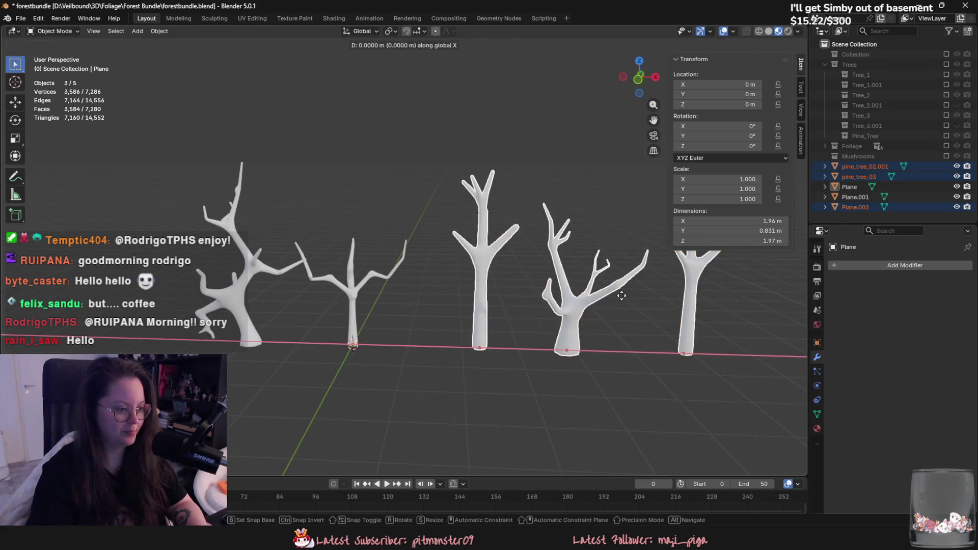
click(506, 280)
key(ctrl+s)
scroll(506, 280, down, 2)
click(506, 336)
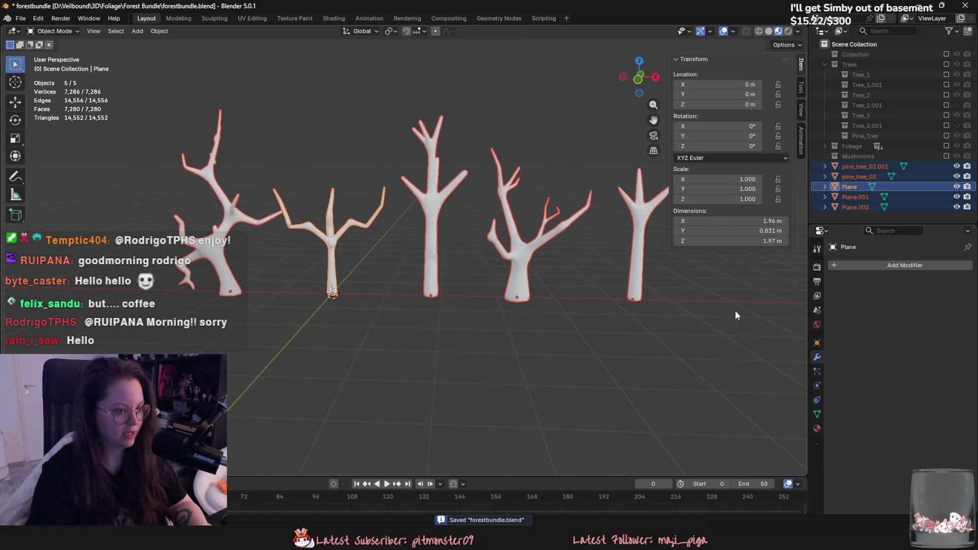
scroll(506, 336, down, 3)
key(alt+Tab)
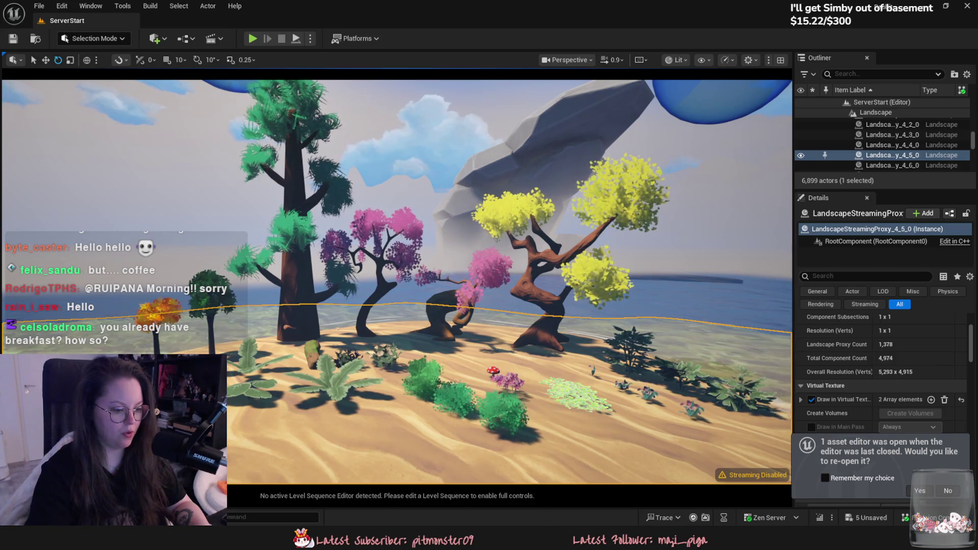
Step: Hop to Blender to orbit higher, inspect the Unreal island level, then return to Blender
key(alt+Tab)
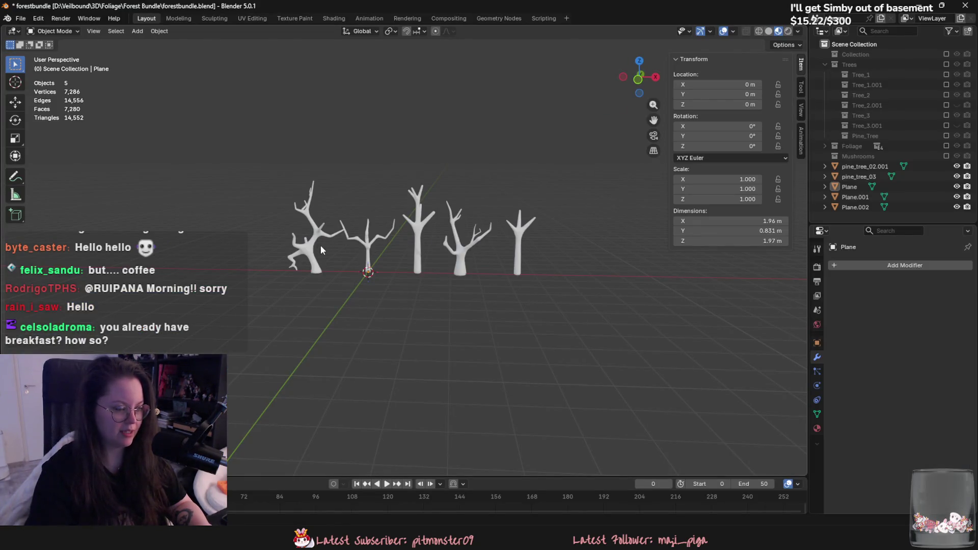
scroll(323, 248, up, 2)
middle_drag(316, 243, 388, 357)
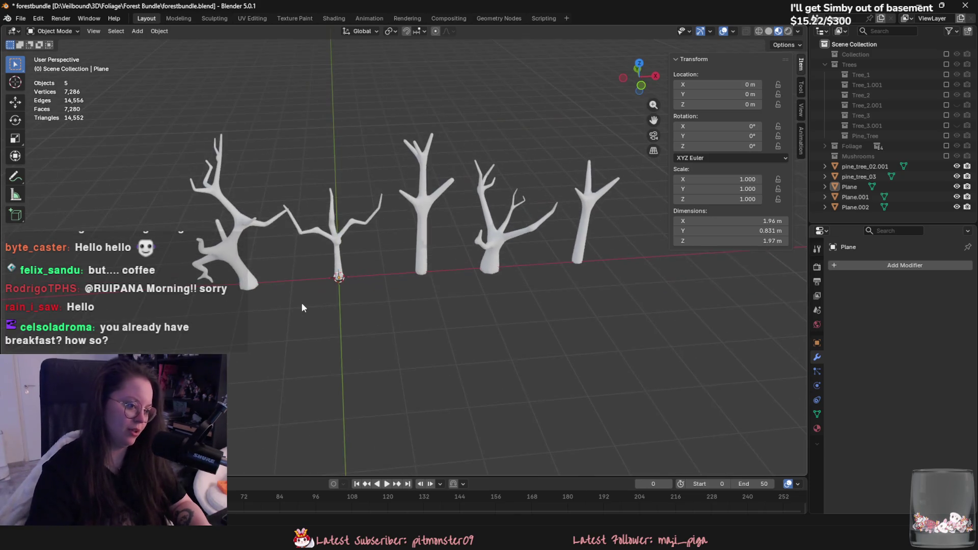
key(alt+Tab)
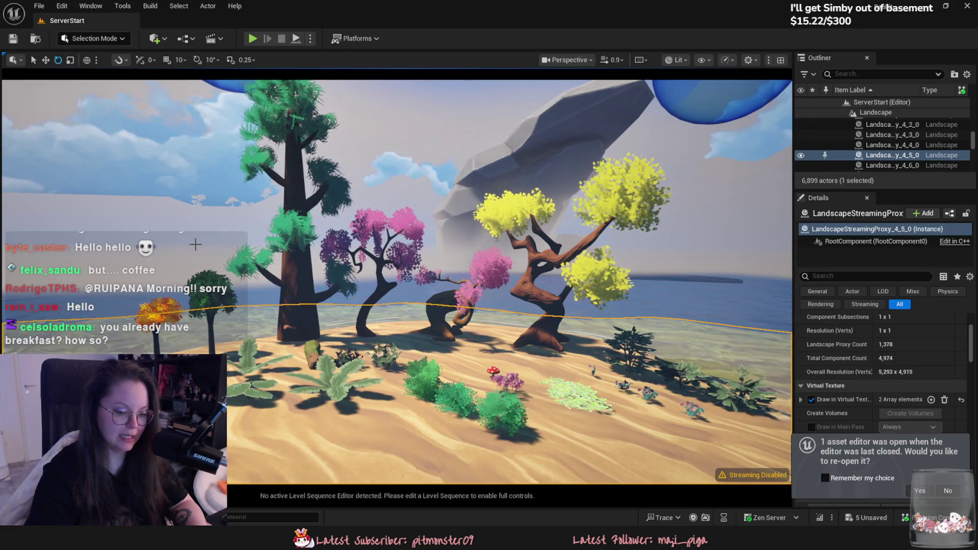
scroll(195, 245, down, 2)
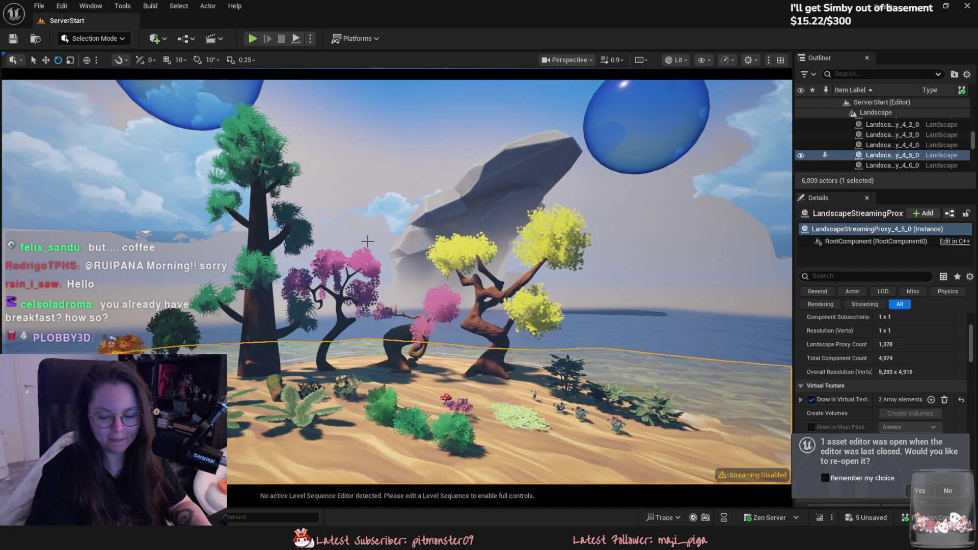
key(alt+Tab)
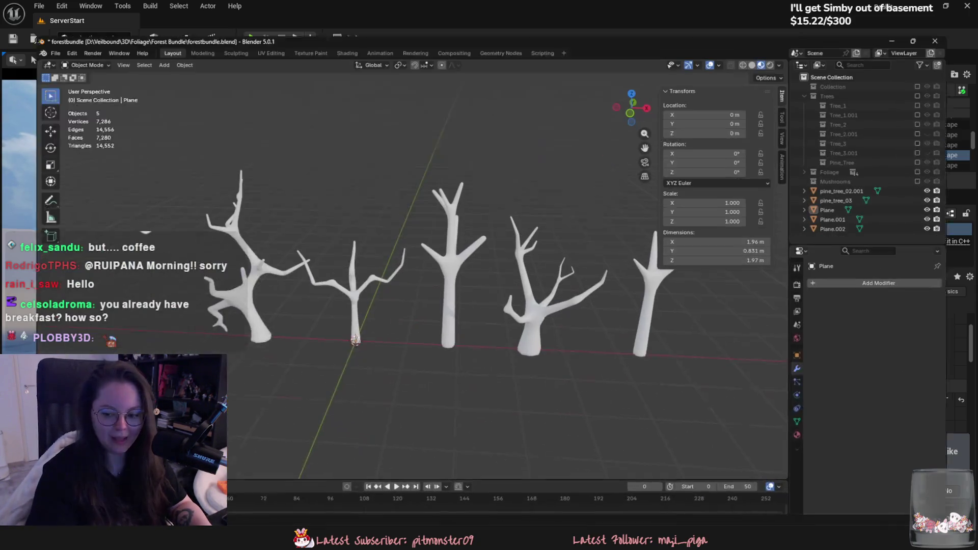
Step: Save the file, add a new Plane mesh from the Add menu and enter Edit Mode on it
middle_drag(468, 282, 615, 306)
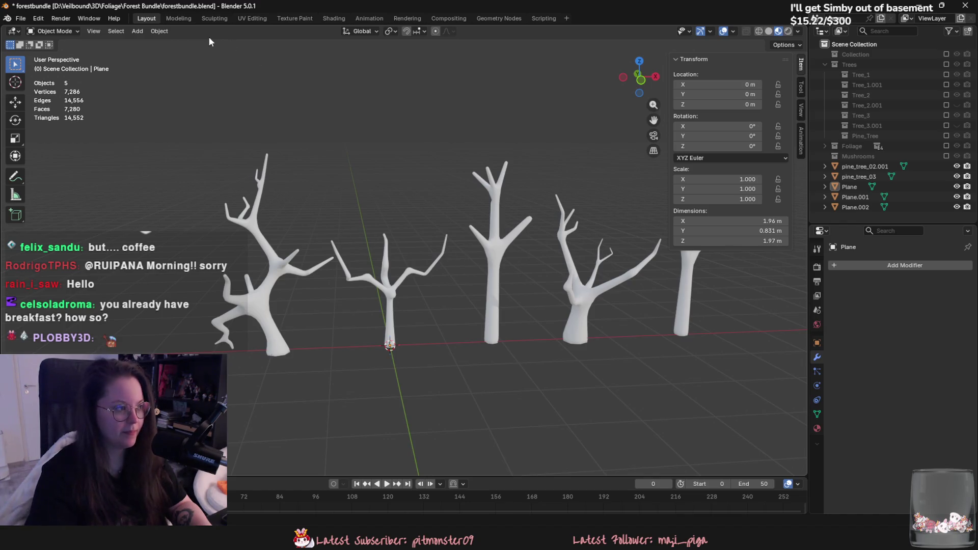
click(137, 31)
click(289, 137)
mouse_move(290, 138)
middle_down()
mouse_move(284, 164)
mouse_move(172, 41)
middle_up()
key(ctrl+s)
click(137, 31)
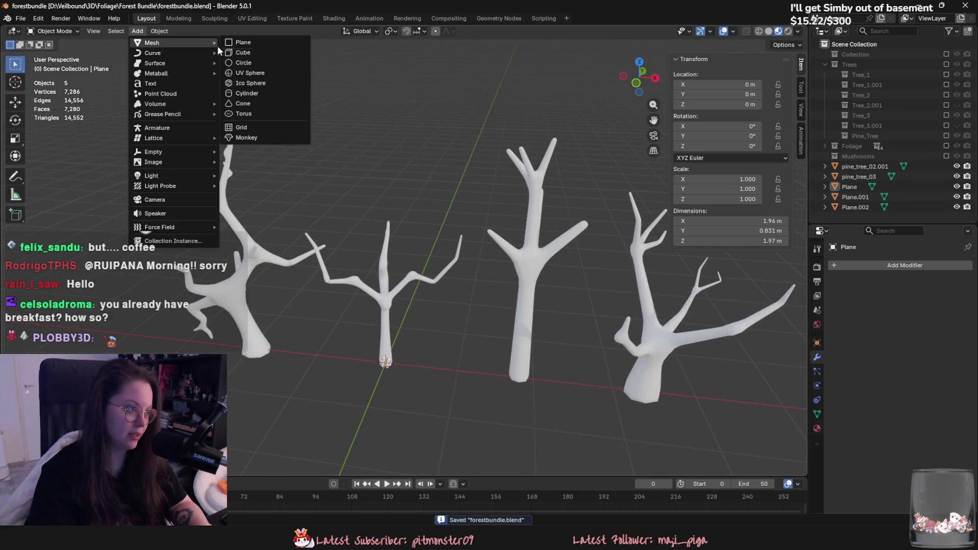
click(229, 42)
scroll(382, 188, up, 3)
key(Tab)
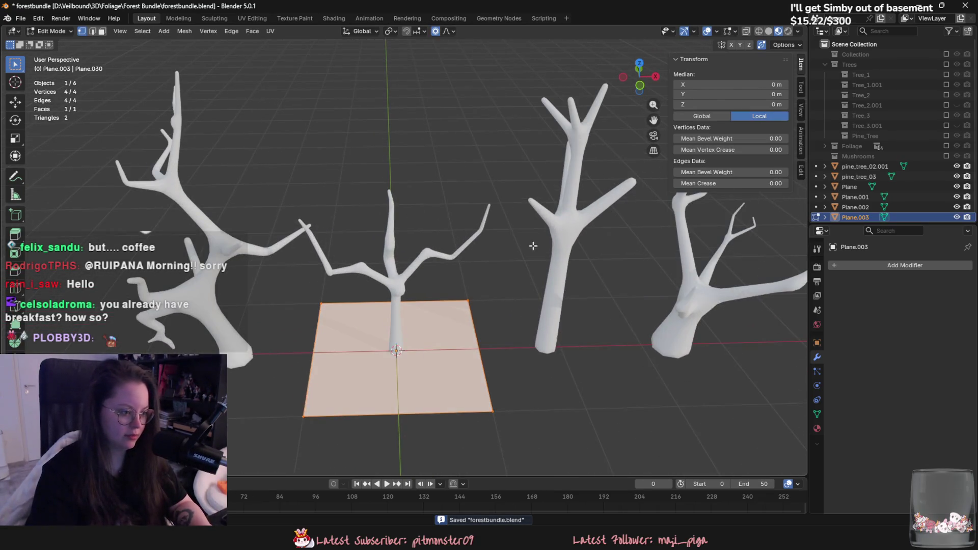
Step: Merge the plane's vertices into a single vertex and shift it along Y
key(m)
click(489, 328)
mouse_move(489, 329)
middle_down()
mouse_move(472, 286)
mouse_move(523, 301)
mouse_move(489, 252)
middle_up()
key(g)
key(y)
click(472, 286)
Step: Add a Skin modifier and a Subdivision Surface modifier to the vertex
click(903, 265)
mouse_move(854, 269)
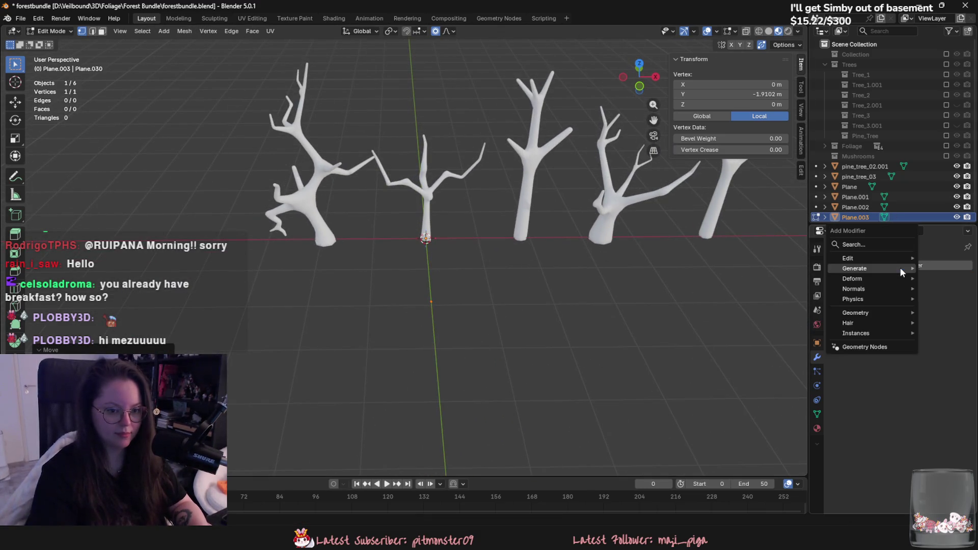
click(758, 410)
click(904, 265)
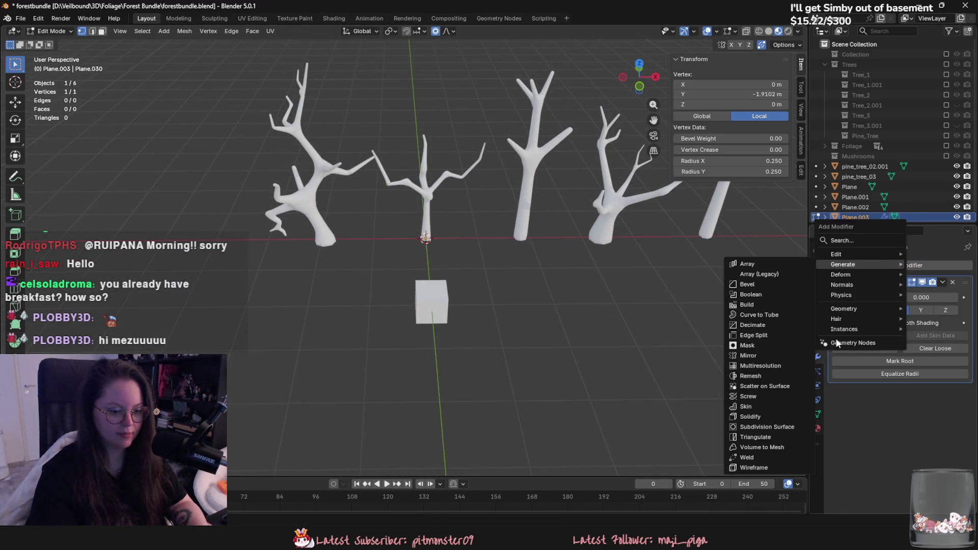
click(780, 428)
scroll(489, 253, up, 3)
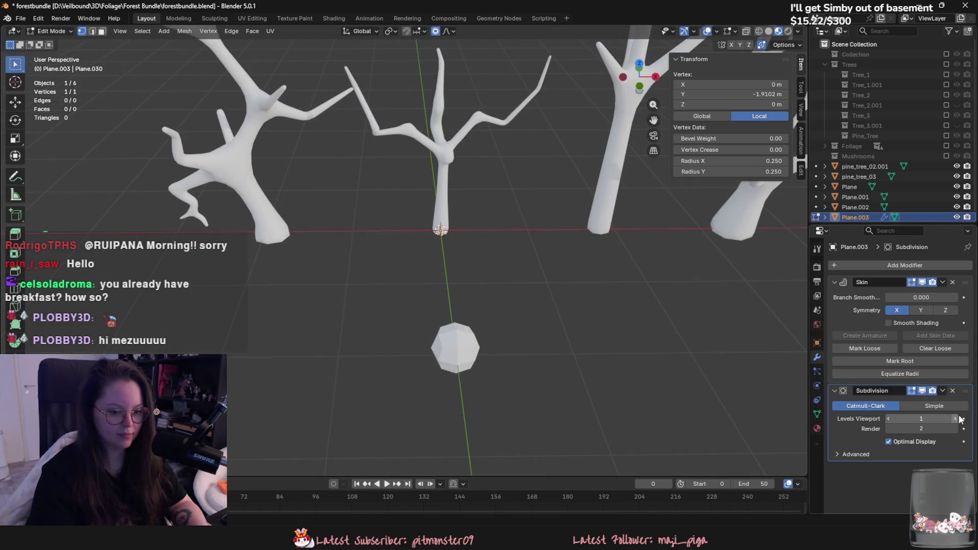
scroll(445, 249, up, 2)
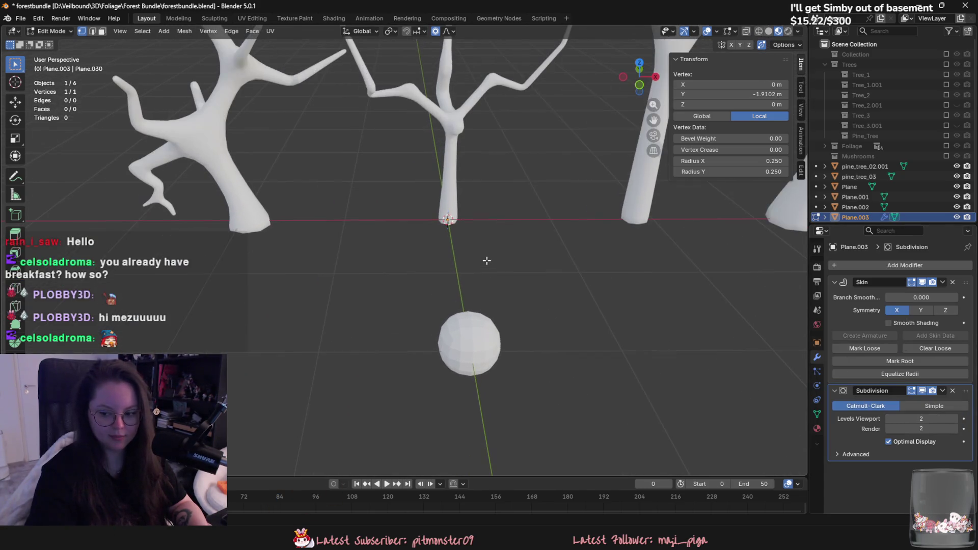
Step: Extrude the trunk upward along Z and a first branch, thinning each tip's skin radius
middle_drag(425, 240, 468, 281)
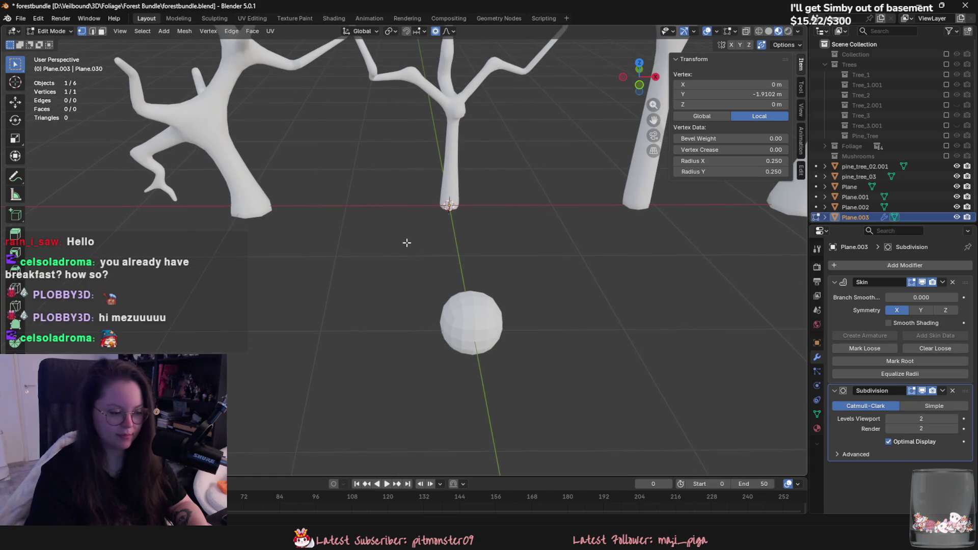
scroll(467, 281, down, 3)
key(e)
key(z)
click(435, 263)
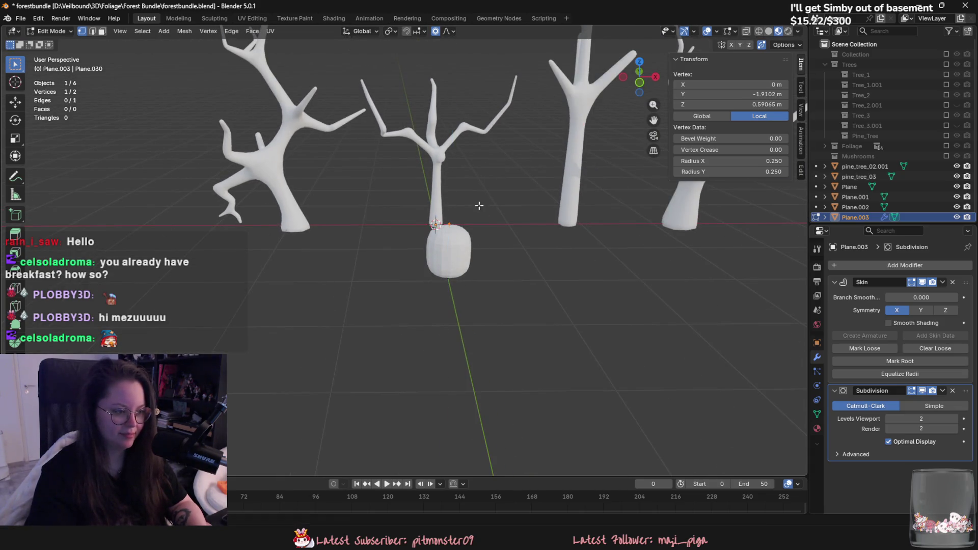
key(ctrl+a)
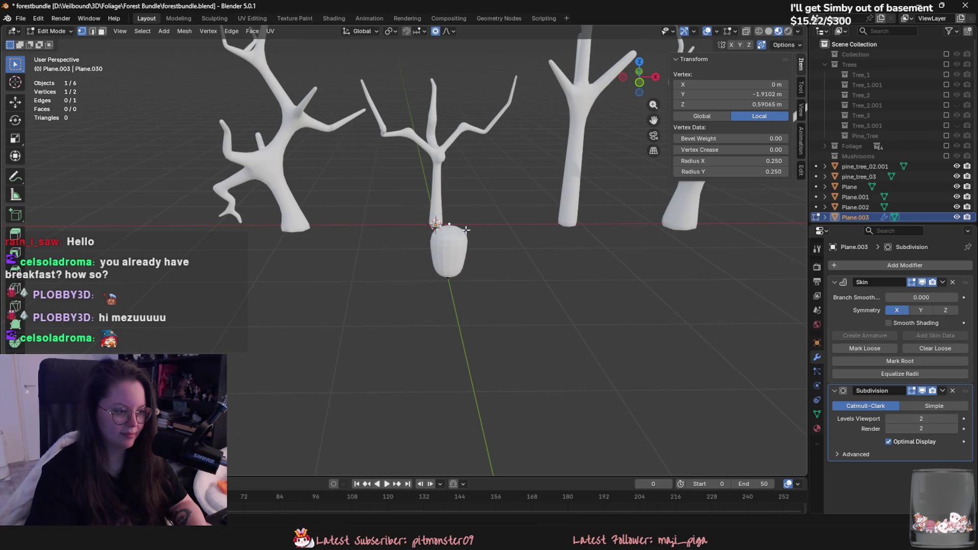
click(489, 242)
middle_drag(489, 241, 505, 275)
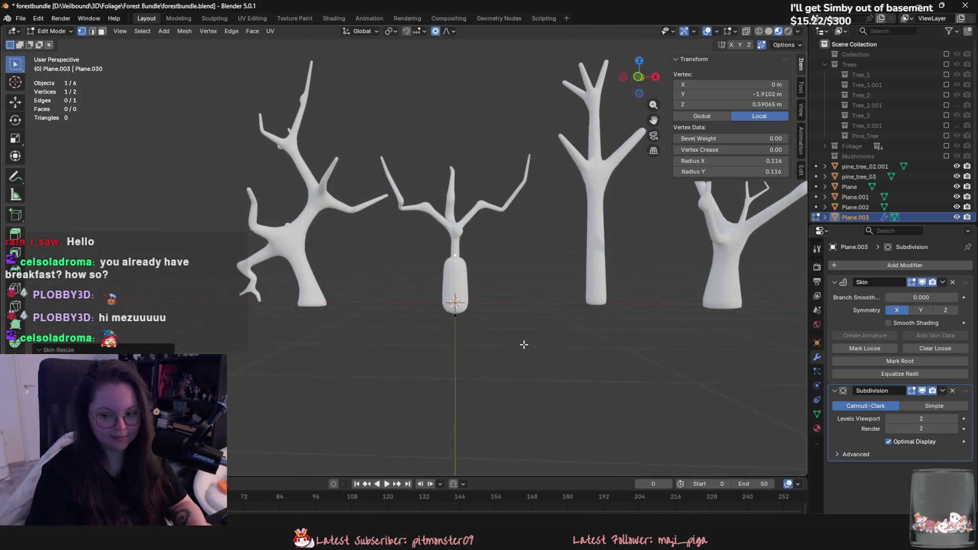
key(e)
click(516, 297)
key(ctrl+a)
click(458, 252)
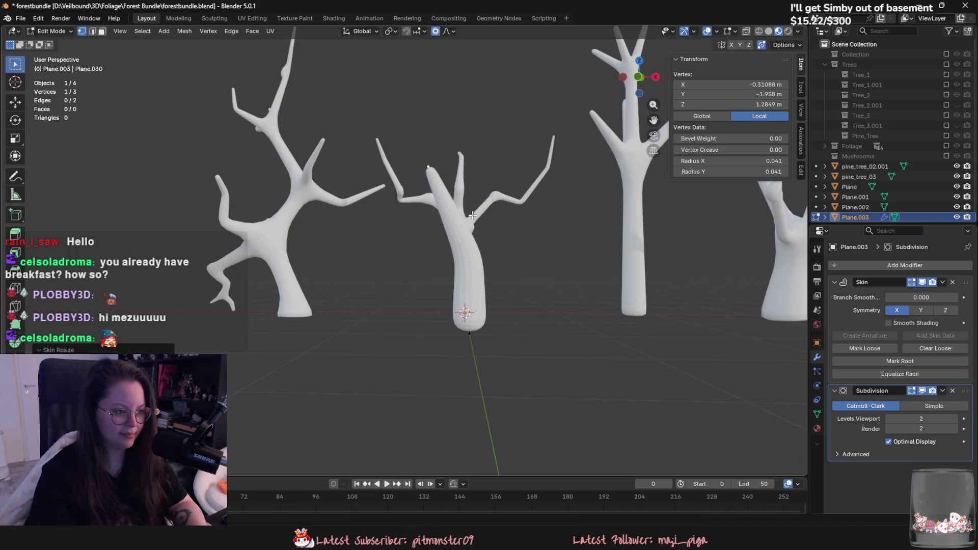
Step: Extrude a further tip, thin its radius to 0.039, reposition the branch vertex and begin extruding again
middle_drag(458, 253, 465, 255)
key(e)
click(476, 178)
key(ctrl+a)
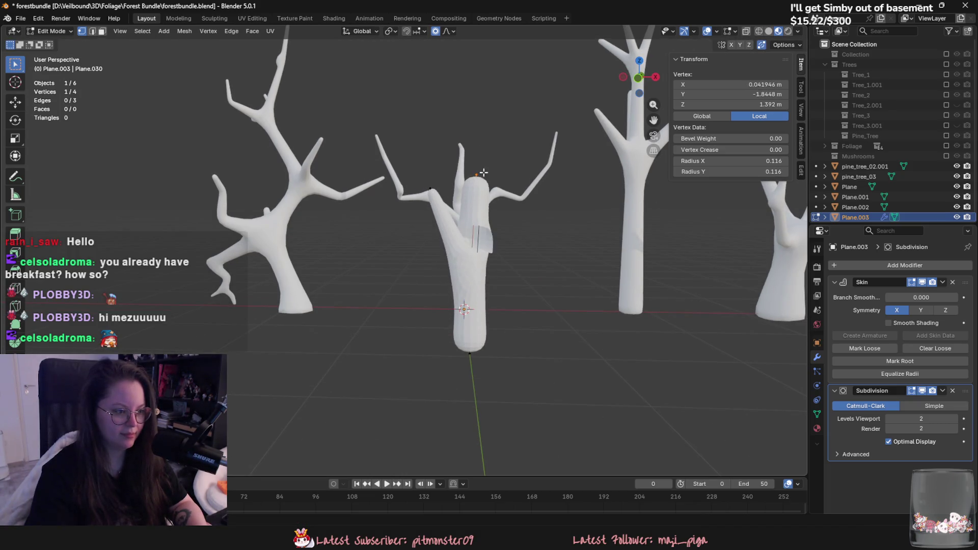
click(522, 217)
key(g)
click(489, 222)
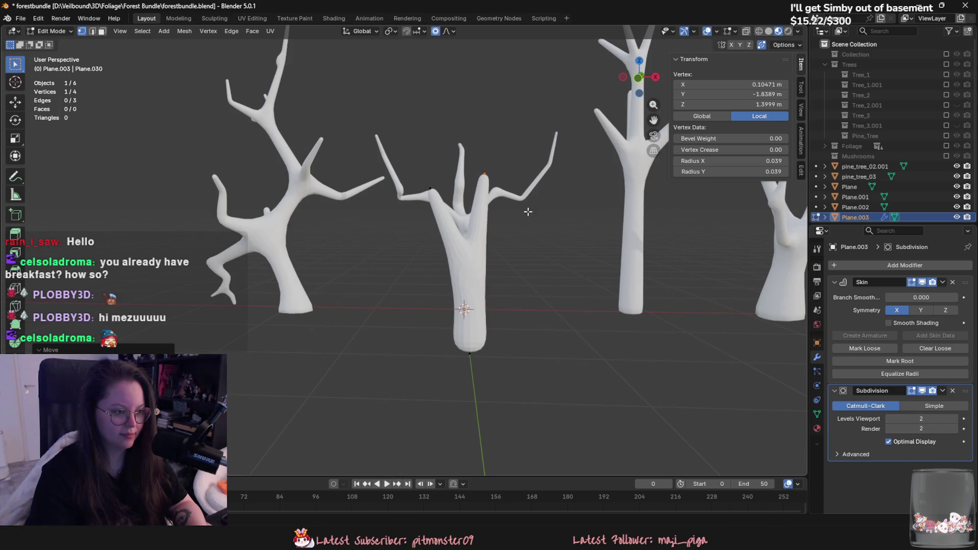
middle_drag(524, 238, 529, 273)
key(e)
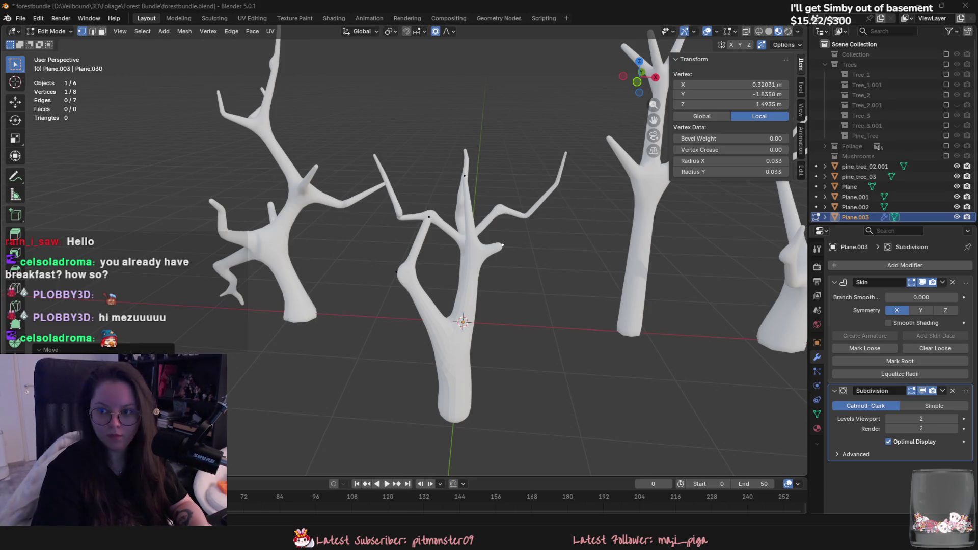
Step: Switch from Blender to the bark reference image in the browser
key(alt+Tab)
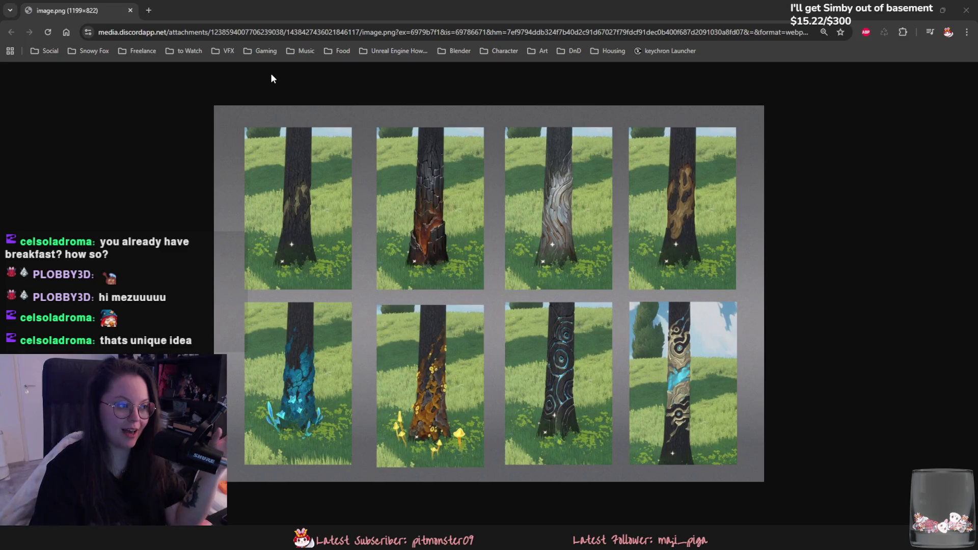
Step: Return to the Blender scene, then bring the Unreal level editor forward from the taskbar
key(alt+Tab)
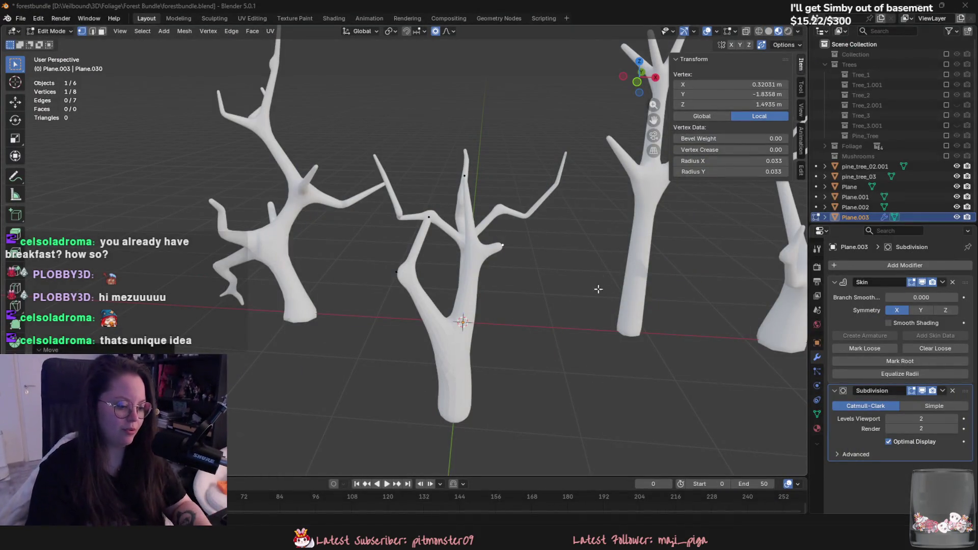
click(567, 535)
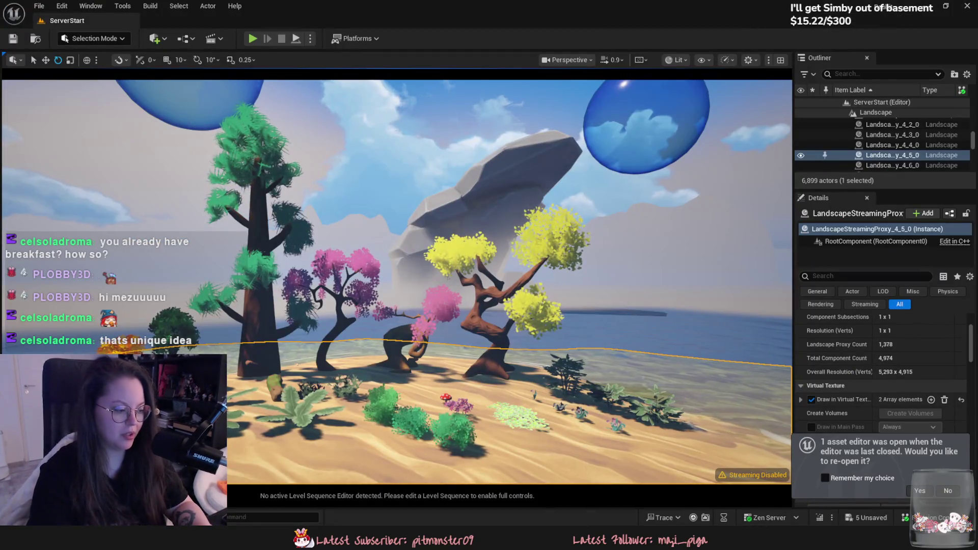
Step: Browse the Content Drawer to Assets > 3D > Foliage_General > Trees, check a pine mesh, and go back up
key(ctrl+space)
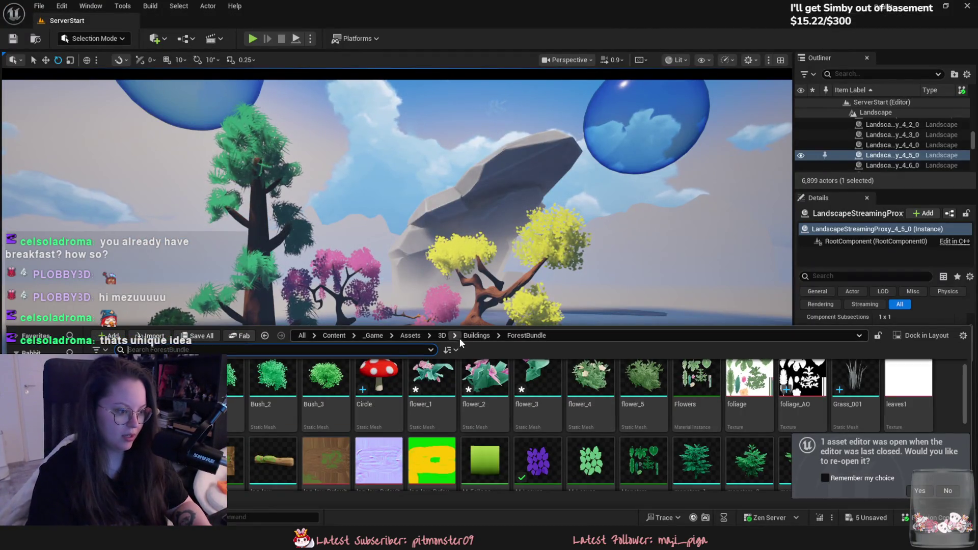
click(410, 335)
double_click(232, 386)
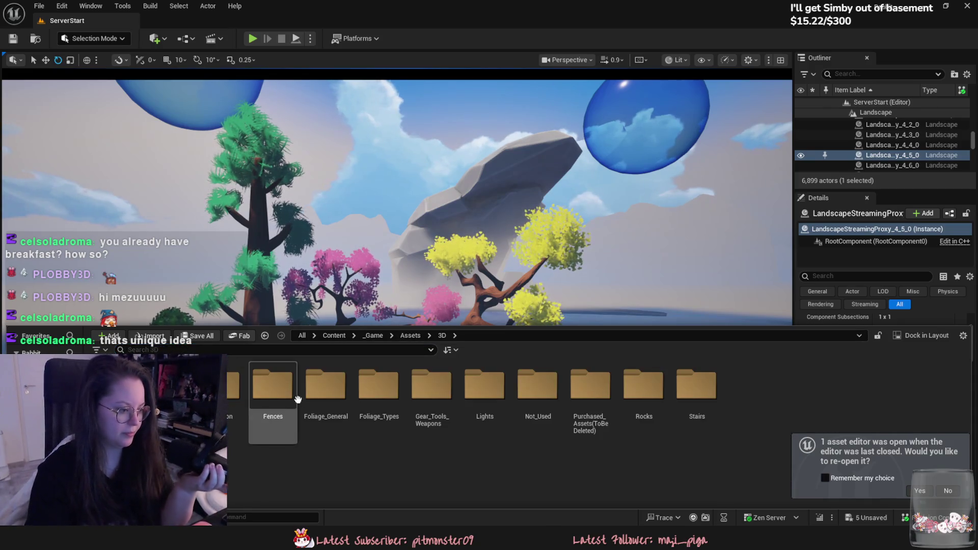
double_click(326, 385)
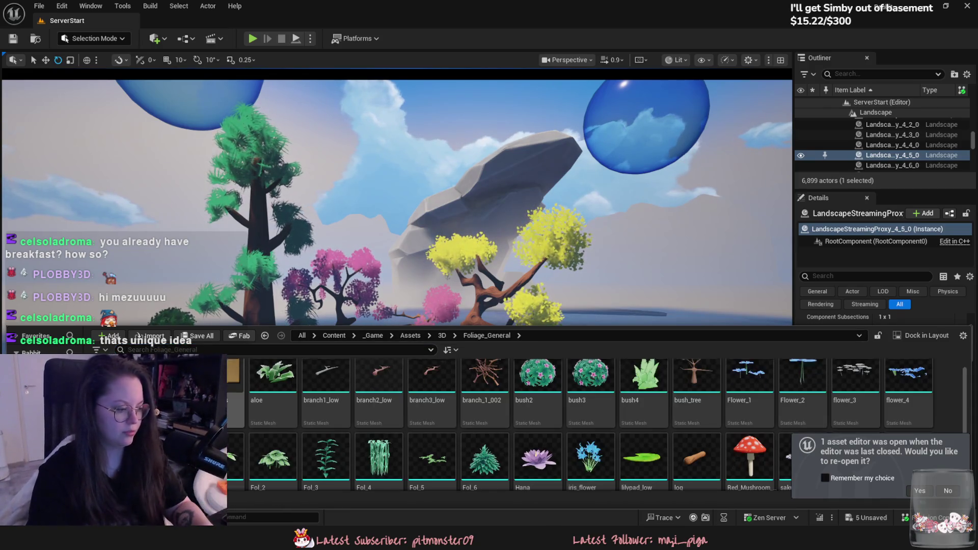
double_click(856, 386)
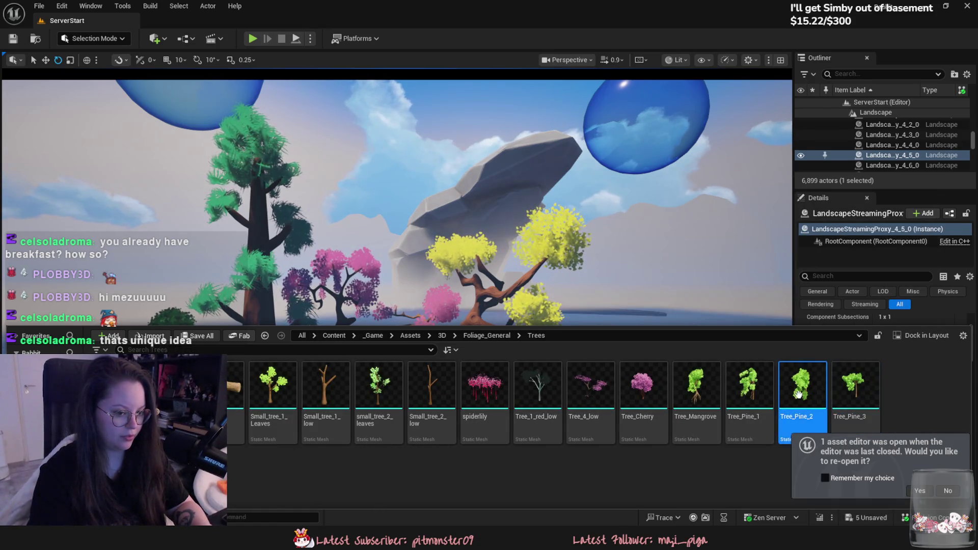
click(750, 390)
click(487, 335)
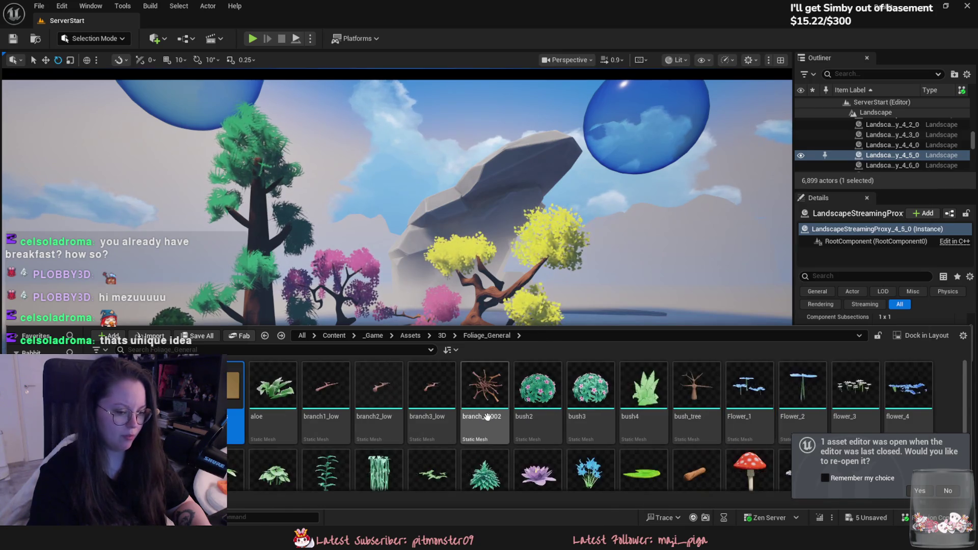
scroll(476, 414, down, 1)
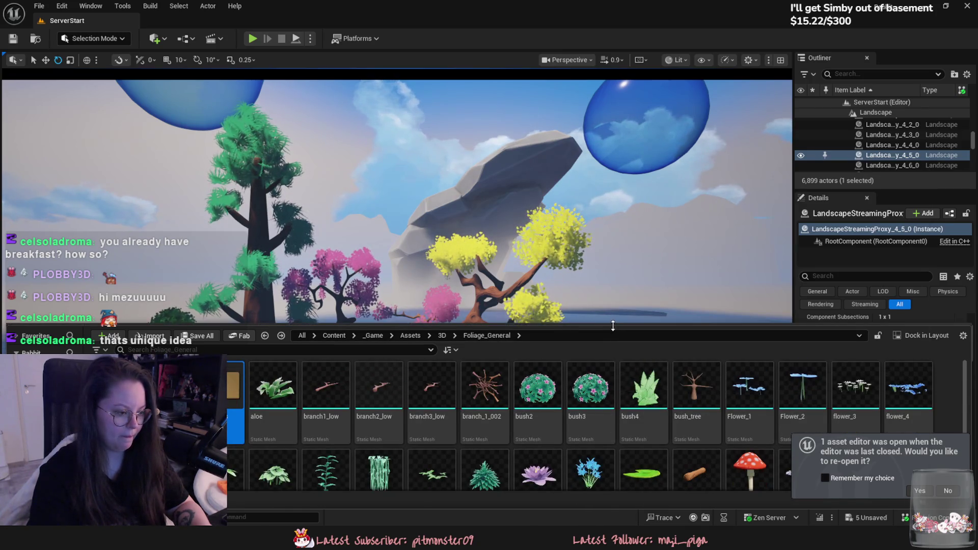
Step: Enlarge the asset grid, enter _Placeholder, step through Tree_12 down to Tree_6, and hide the drawer
drag(489, 329, 489, 283)
drag(614, 257, 613, 207)
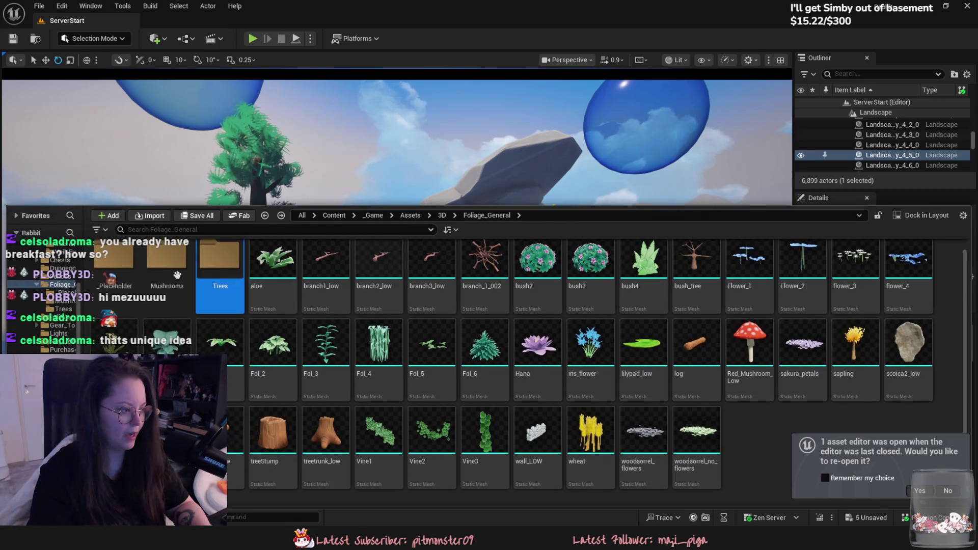
double_click(220, 275)
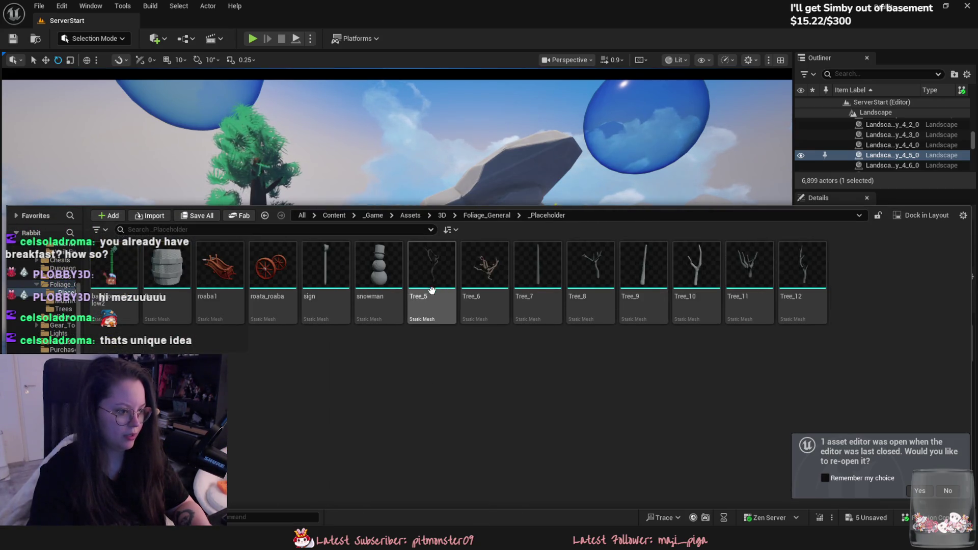
click(483, 279)
click(802, 275)
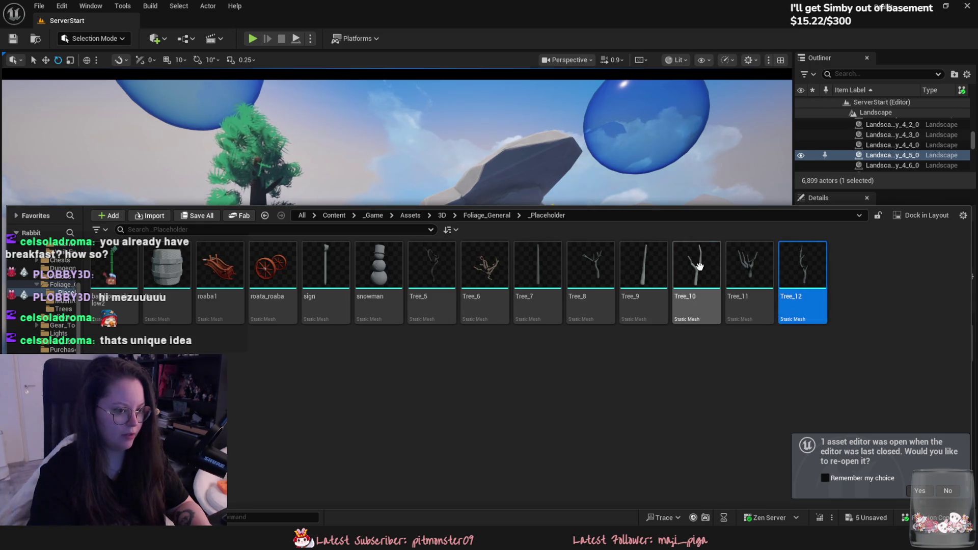
click(749, 275)
click(695, 275)
click(642, 275)
click(588, 276)
click(485, 275)
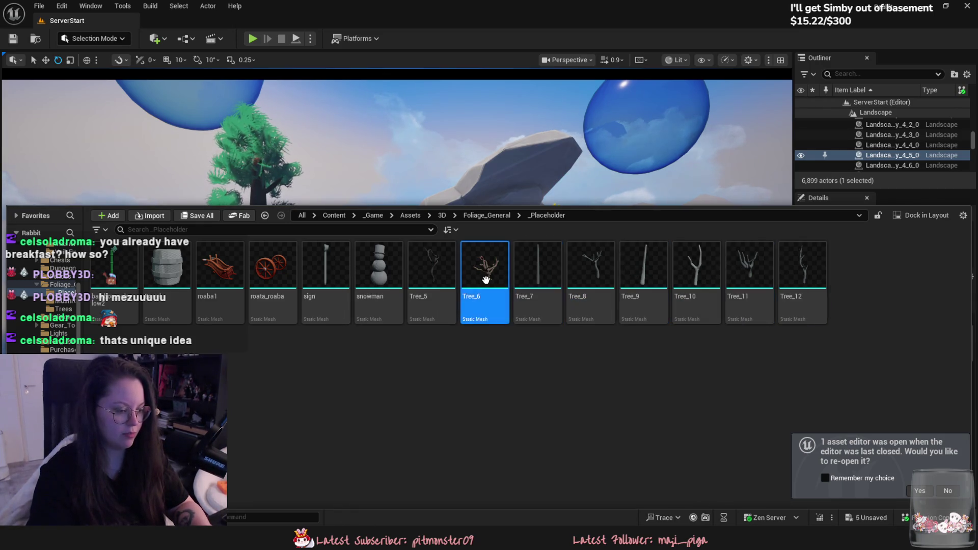
key(ctrl+space)
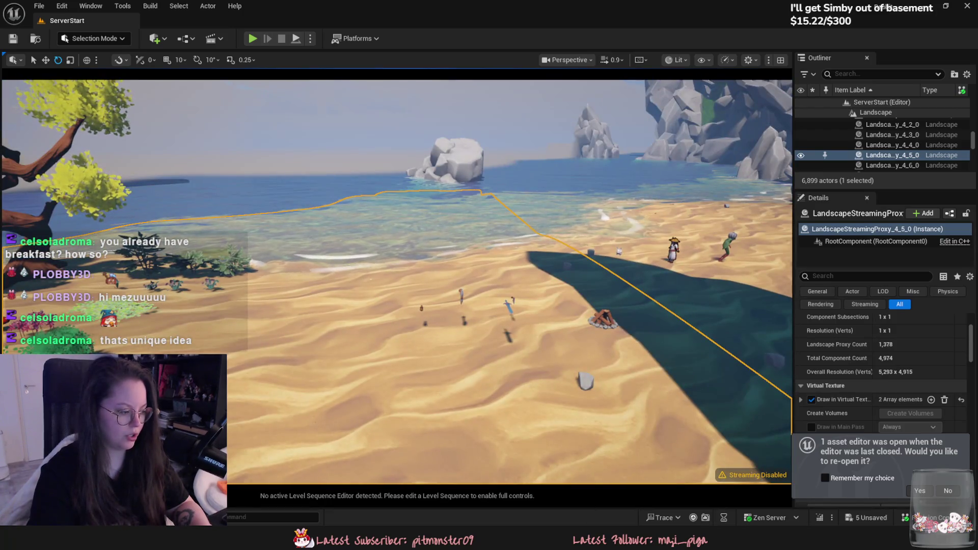
Step: Drag Tree_6 from the Content Drawer onto the beach and shrink it small
key(ctrl+space)
drag(484, 271, 417, 147)
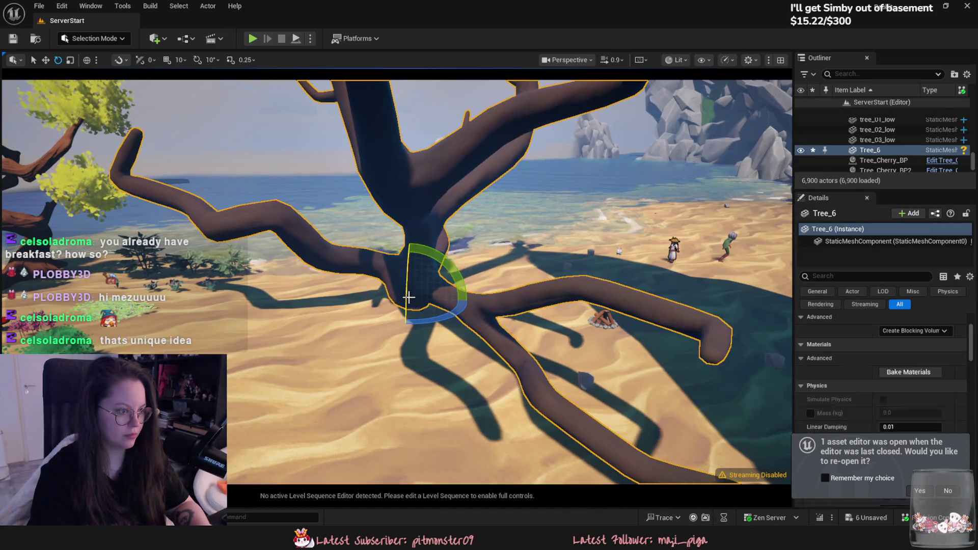
drag(417, 297, 398, 302)
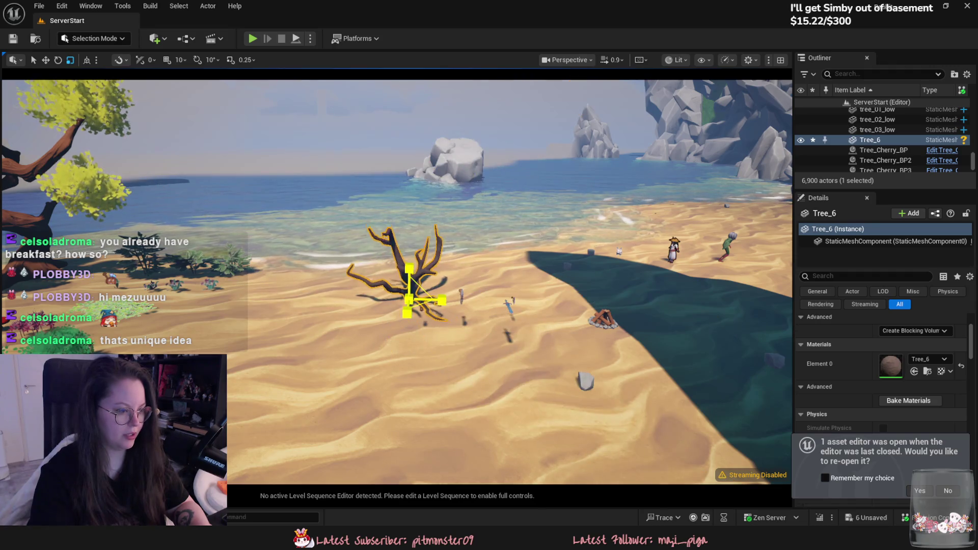
right_drag(458, 305, 428, 291)
scroll(405, 305, up, 4)
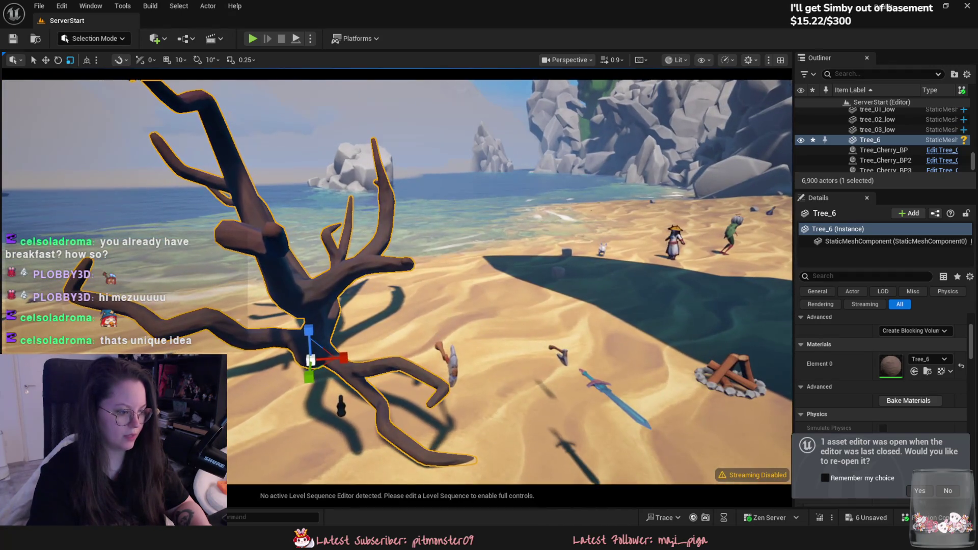
Step: Place Tree_7 and Tree_8 on the beach and scale them down with R
key(ctrl+space)
drag(537, 271, 456, 307)
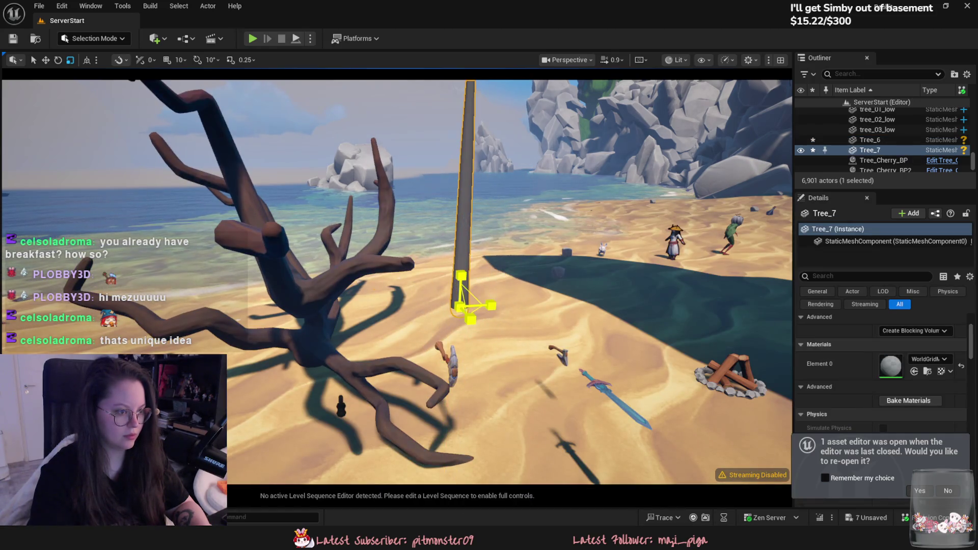
key(w)
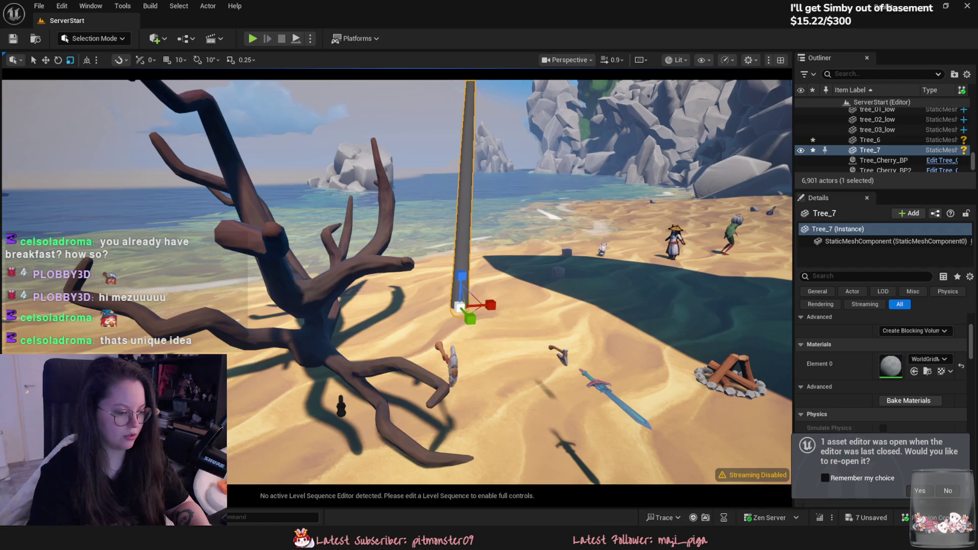
key(ctrl+space)
drag(585, 295, 504, 314)
key(r)
key(w)
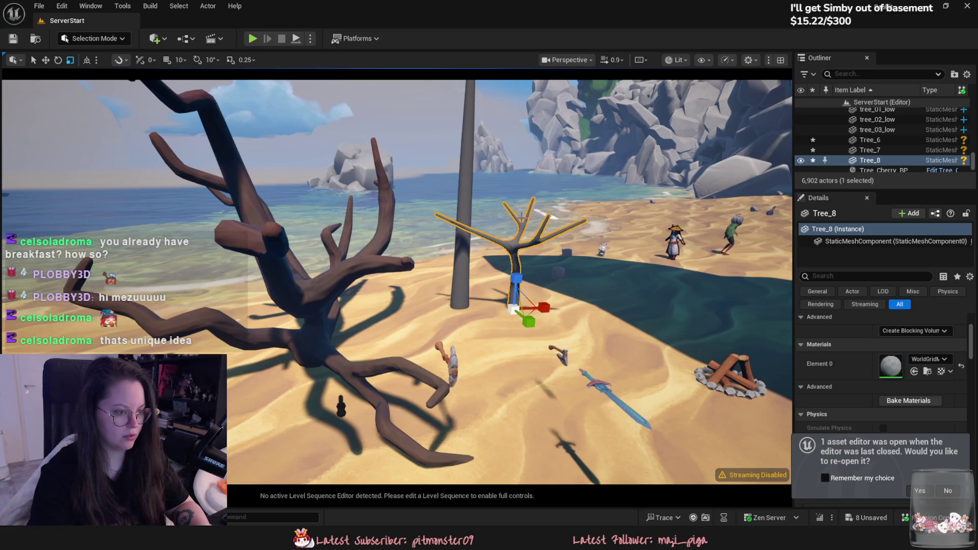
Step: Select the three test trees on the beach and delete them
right_drag(514, 300, 428, 321)
click(367, 305)
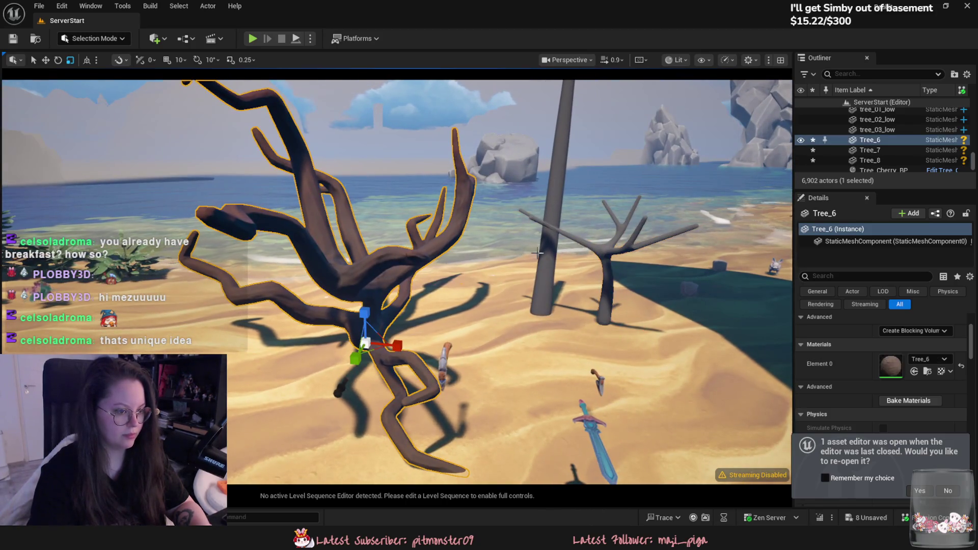
ctrl+click(539, 252)
ctrl+click(608, 298)
key(Delete)
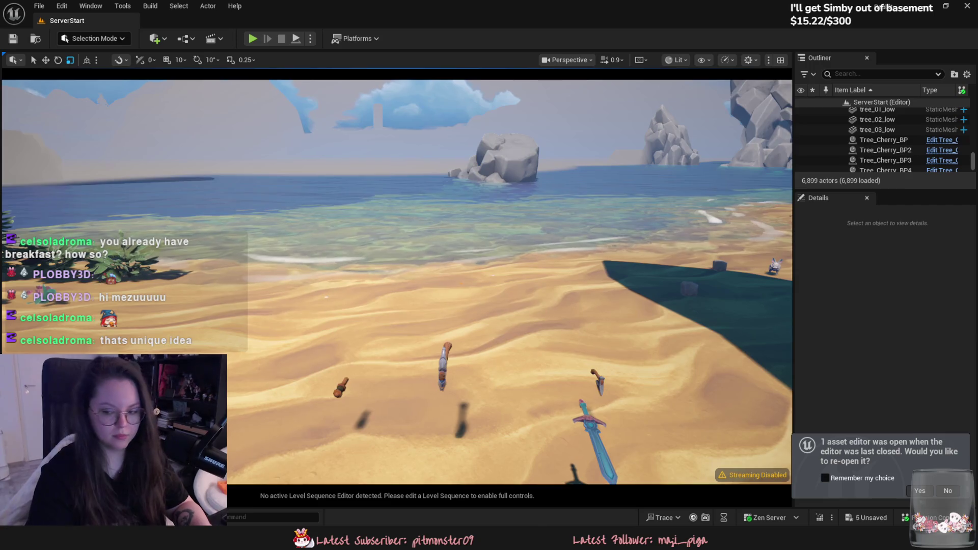
Step: Move the camera back over the beach, return the drawer to Foliage_General and switch to Blender
right_drag(458, 305, 428, 336)
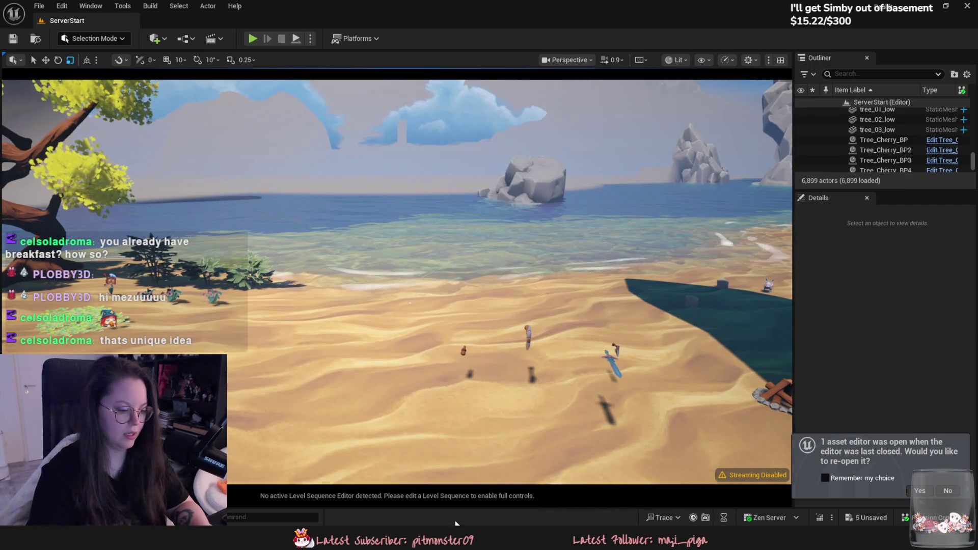
key(ctrl+space)
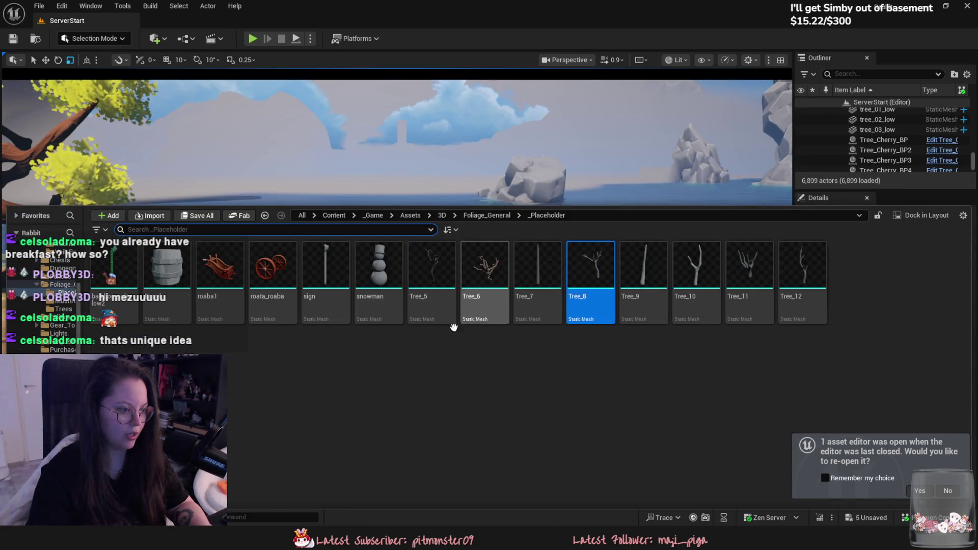
key(alt+Left)
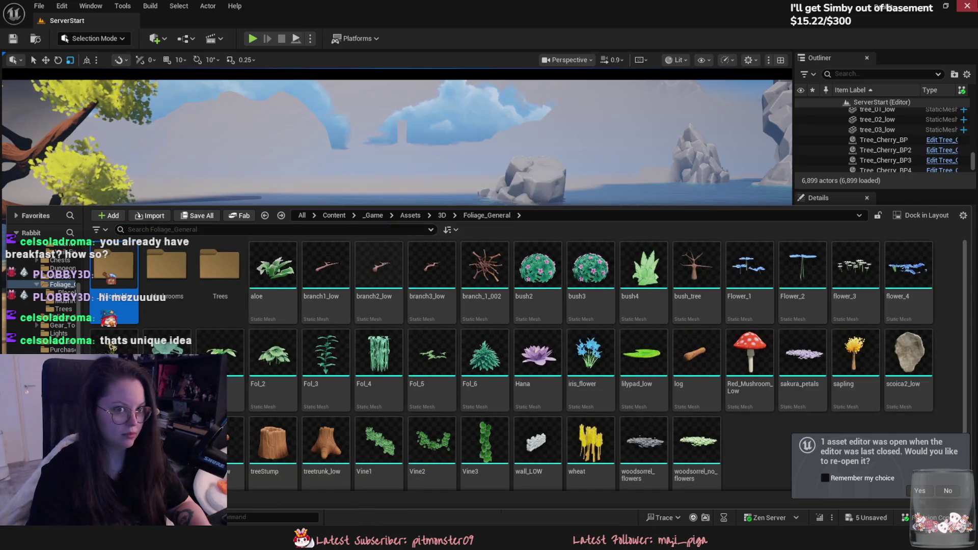
key(alt+Tab)
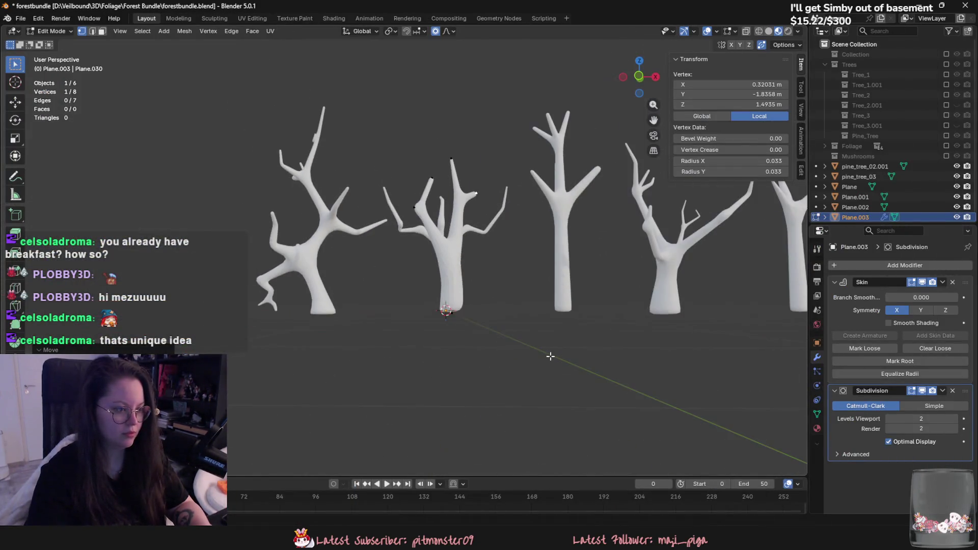
Step: Select the middle tree's tip vertex, extrude a new vertex and thicken its skin radius
middle_drag(551, 357, 512, 413)
click(396, 349)
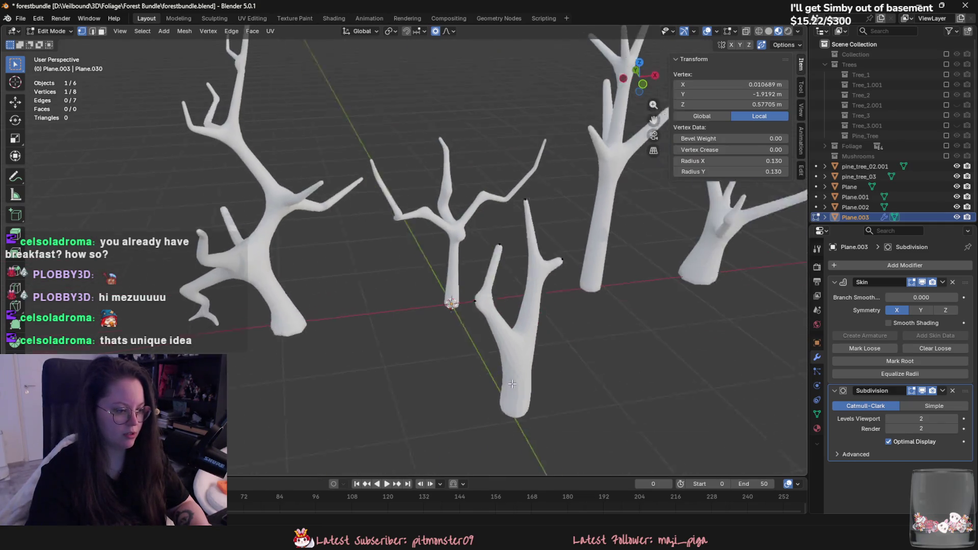
mouse_move(397, 349)
middle_down()
mouse_move(536, 367)
mouse_move(565, 393)
mouse_move(567, 368)
middle_up()
key(e)
click(583, 383)
key(ctrl+a)
click(568, 390)
Step: Reposition that vertex and rescale its skin radius to a thinner trunk
key(g)
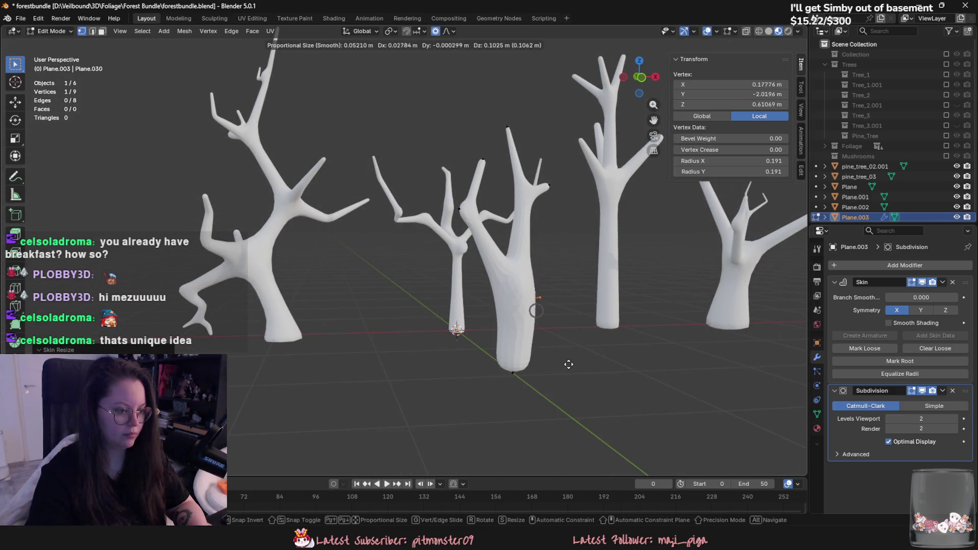
click(571, 349)
key(ctrl+a)
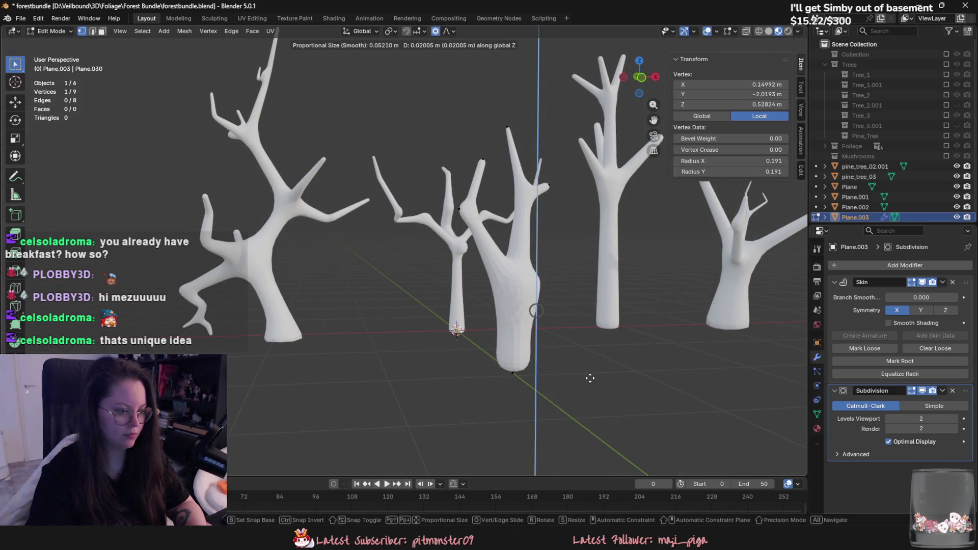
click(588, 378)
key(s)
middle_drag(589, 378, 612, 383)
click(601, 376)
key(g)
click(612, 384)
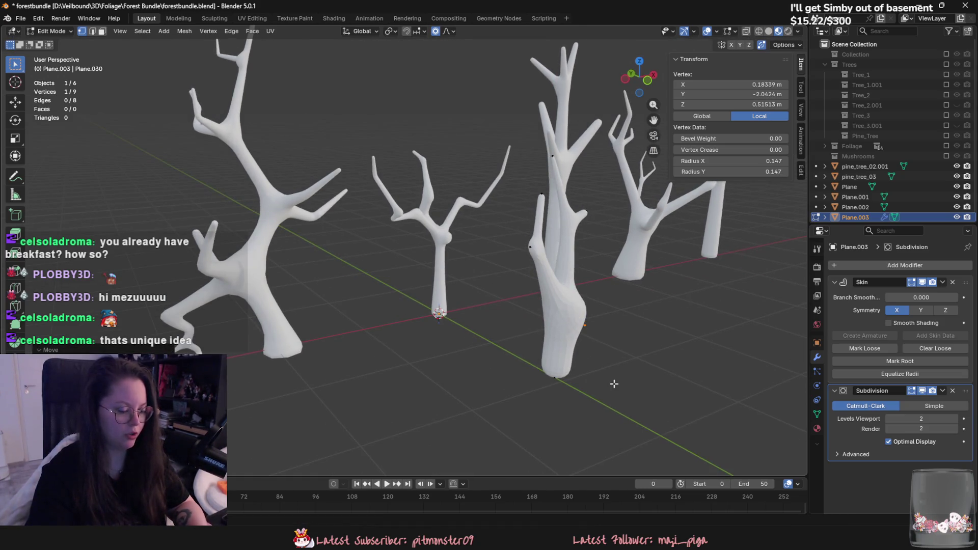
Step: Extrude a new branch point and shift the trunk's base vertex
key(e)
click(561, 381)
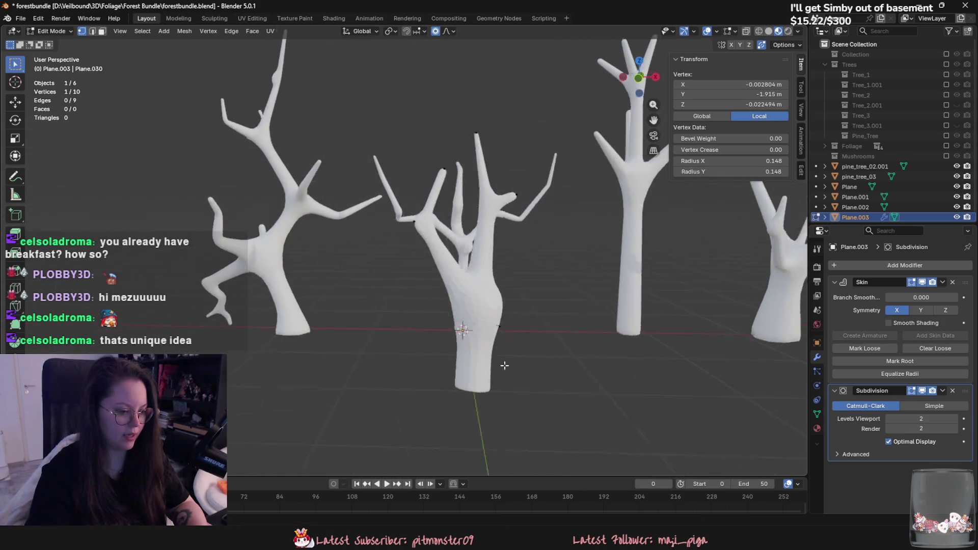
mouse_move(562, 380)
middle_down()
mouse_move(497, 352)
mouse_move(519, 370)
middle_up()
key(g)
click(517, 365)
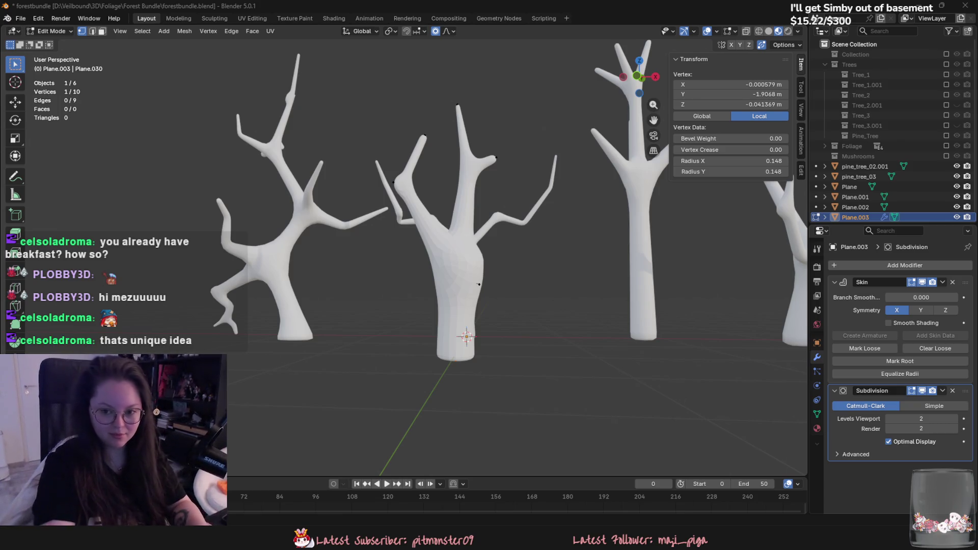
Step: Extrude two thin twigs from the branch and leave Edit Mode for Object Mode
mouse_move(429, 390)
middle_down()
mouse_move(405, 394)
mouse_move(408, 358)
middle_up()
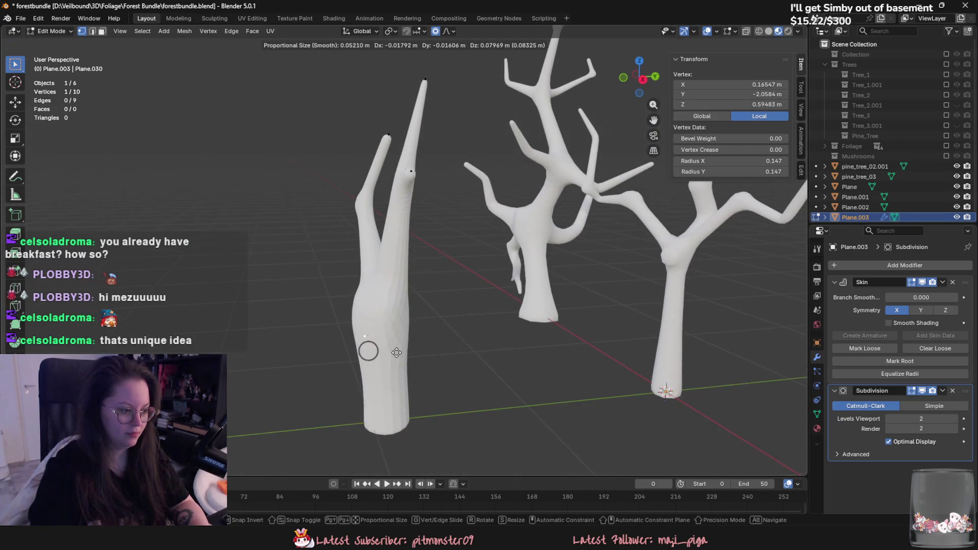
scroll(413, 378, down, 4)
mouse_move(428, 367)
middle_down()
mouse_move(498, 370)
mouse_move(428, 416)
middle_up()
middle_drag(474, 263, 481, 260)
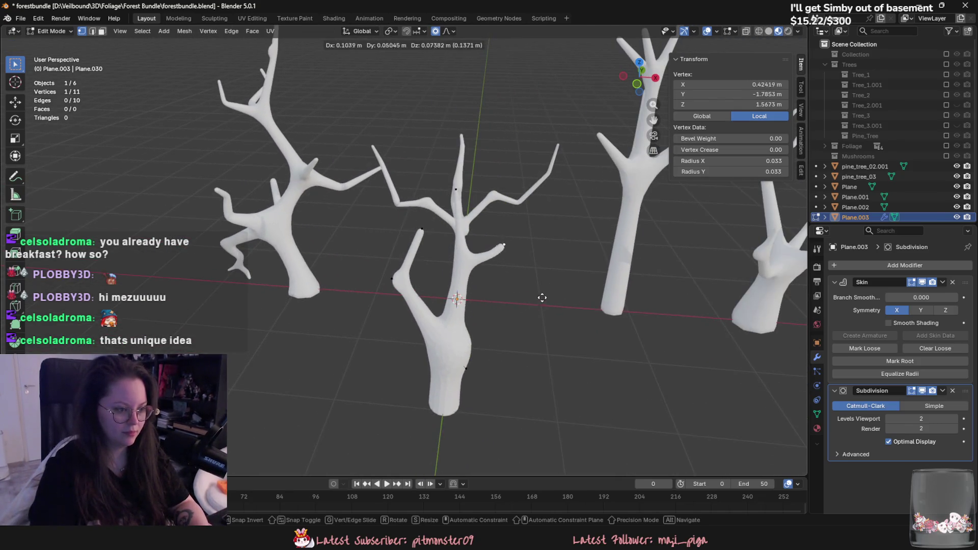
key(e)
click(504, 237)
scroll(493, 254, down, 3)
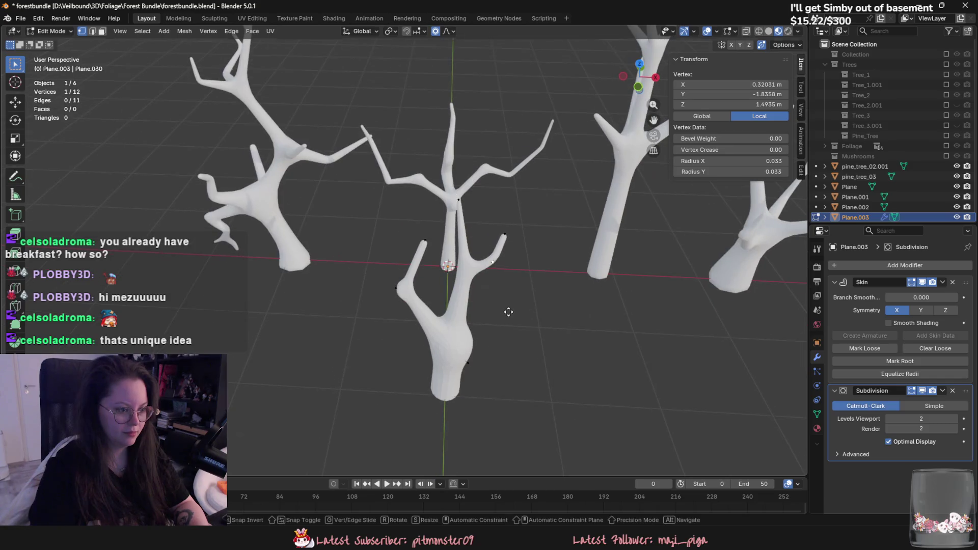
key(e)
click(446, 289)
mouse_move(459, 306)
middle_down()
mouse_move(445, 273)
mouse_move(398, 318)
mouse_move(347, 311)
mouse_move(396, 306)
mouse_move(487, 319)
mouse_move(565, 294)
middle_up()
key(Tab)
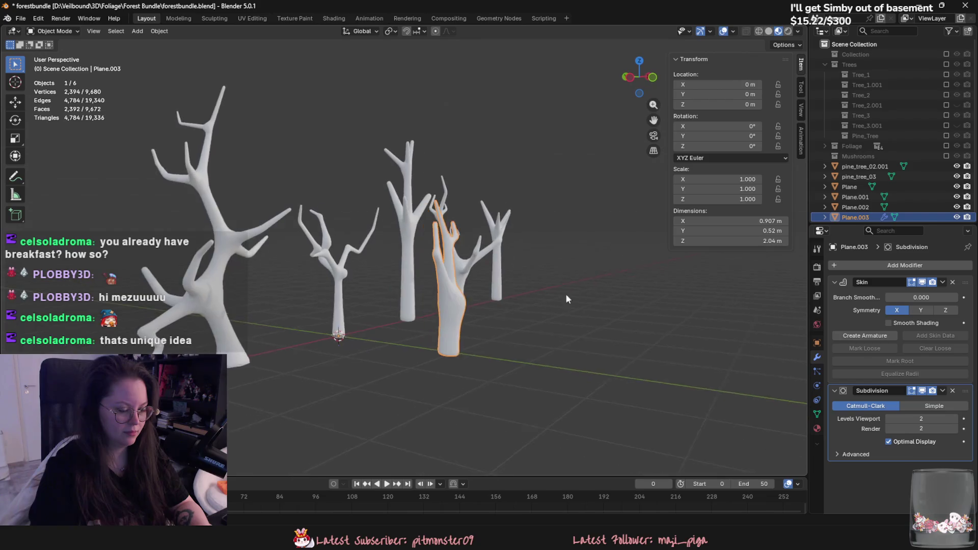
Step: Raise the subdivision preview level and apply the Skin and Subdivision modifiers to the tree mesh
click(942, 281)
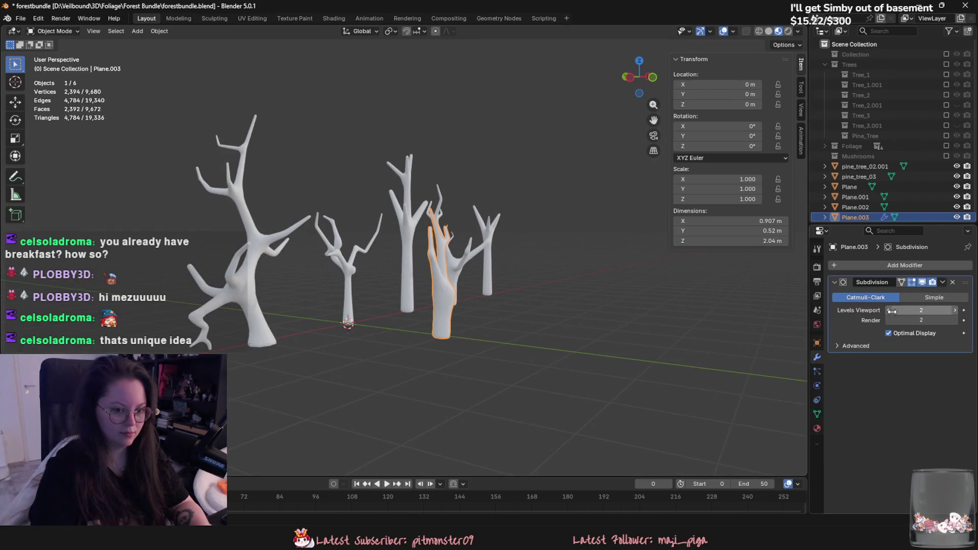
mouse_move(697, 319)
middle_down()
mouse_move(597, 352)
mouse_move(791, 276)
middle_up()
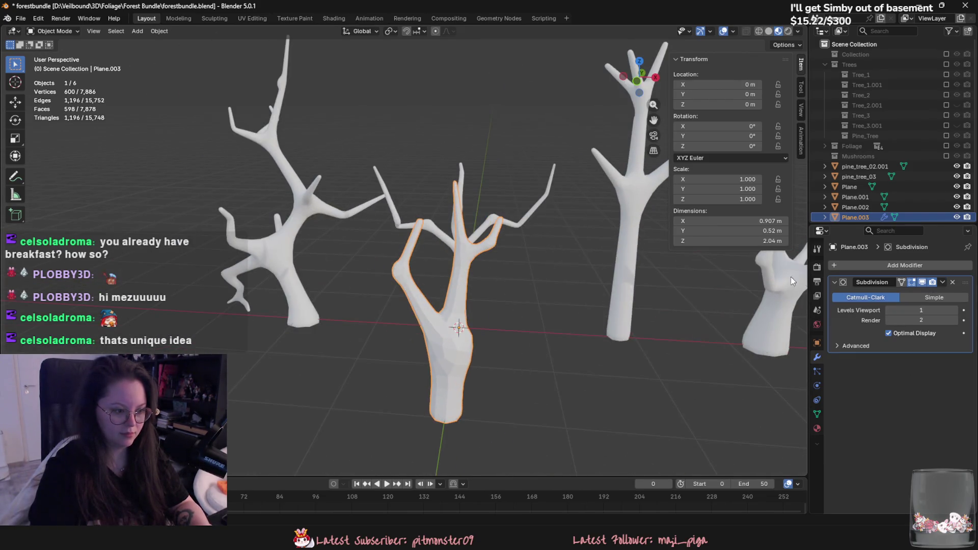
click(942, 283)
click(803, 316)
click(954, 309)
key(ctrl+a)
Step: Replace a mistaken MeshDeform with a Decimate (Un-Subdivide) modifier to lighten the tree mesh
click(905, 265)
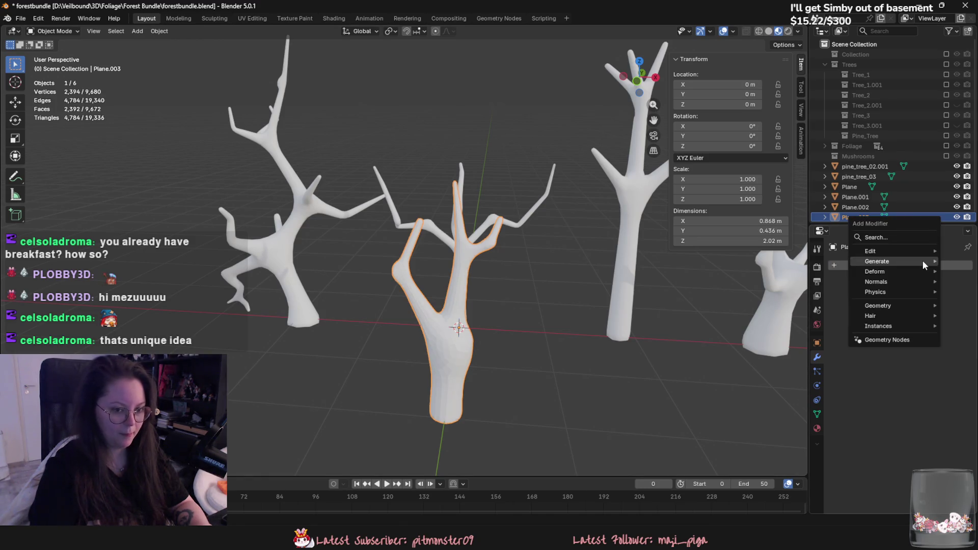
click(789, 364)
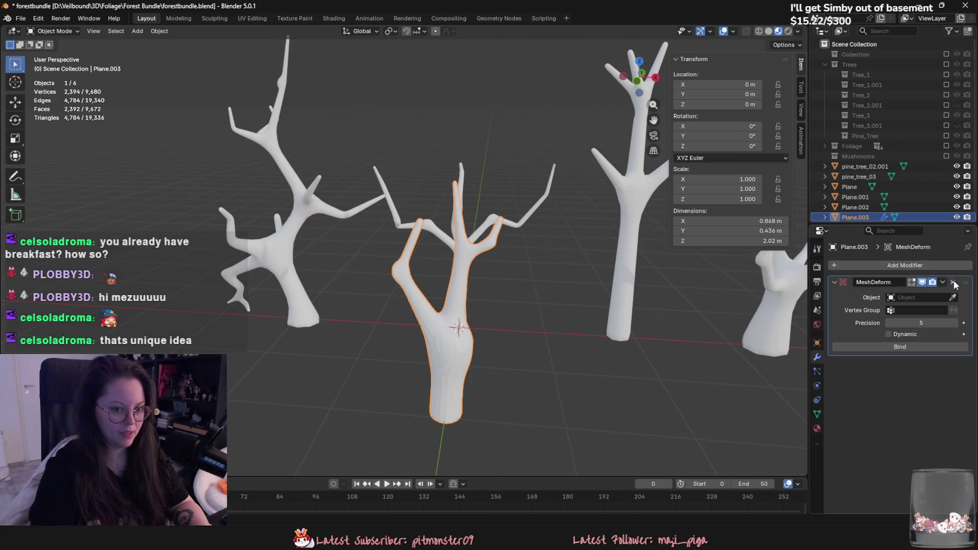
click(954, 284)
click(940, 264)
text(de)
click(905, 284)
double_click(924, 309)
text(2)
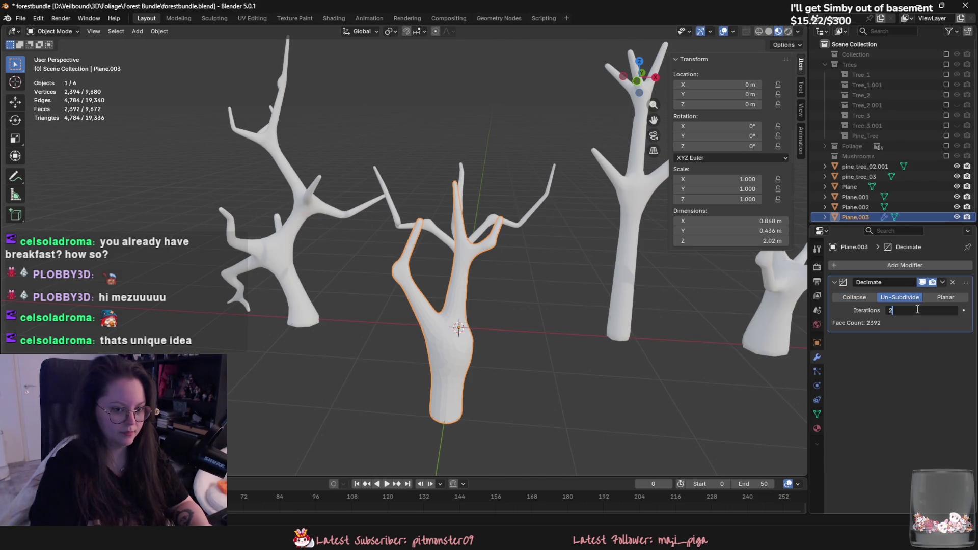
text(0.25)
click(941, 282)
right_click(429, 340)
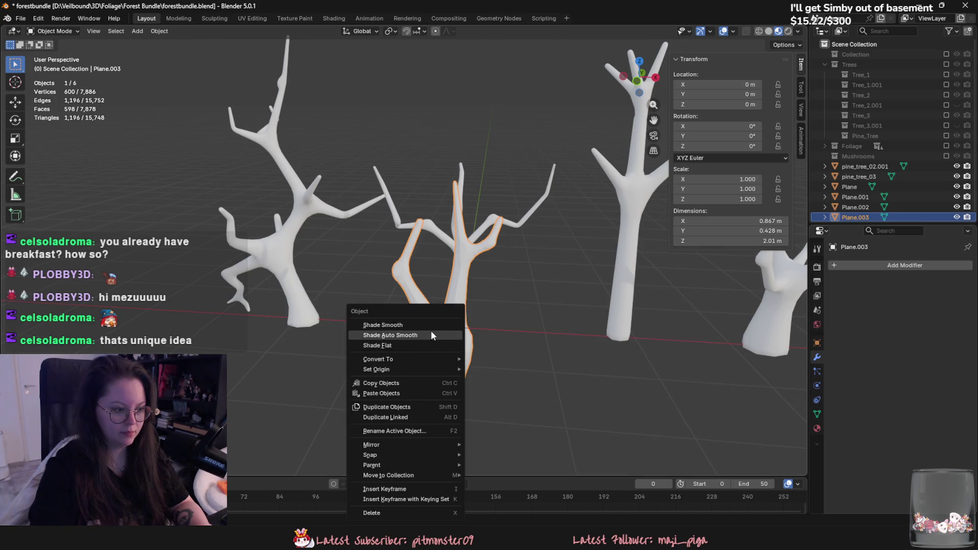
click(424, 324)
Step: Move the tree along X (G X) to line it up left of the other trees
mouse_move(439, 330)
middle_down()
mouse_move(384, 348)
mouse_move(497, 366)
middle_up()
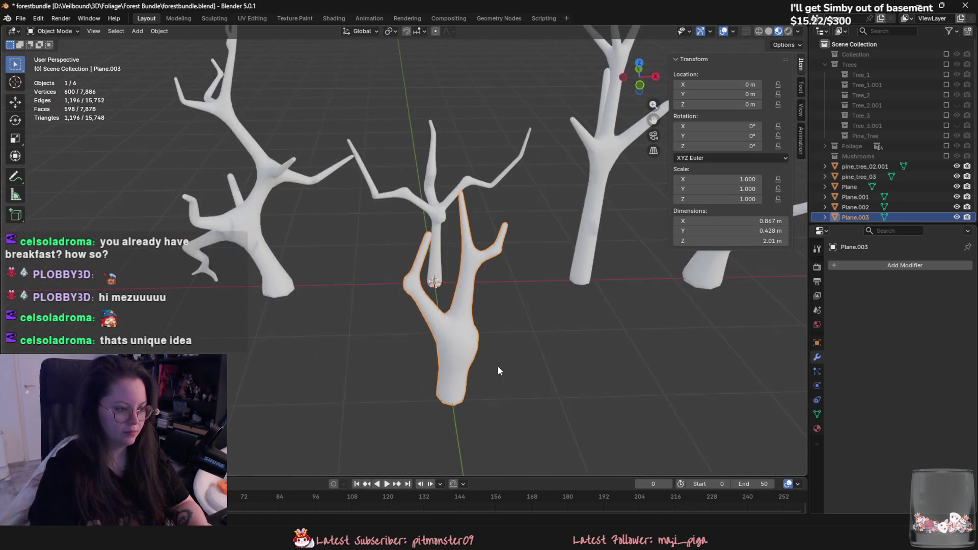
scroll(497, 366, down, 3)
key(g)
key(x)
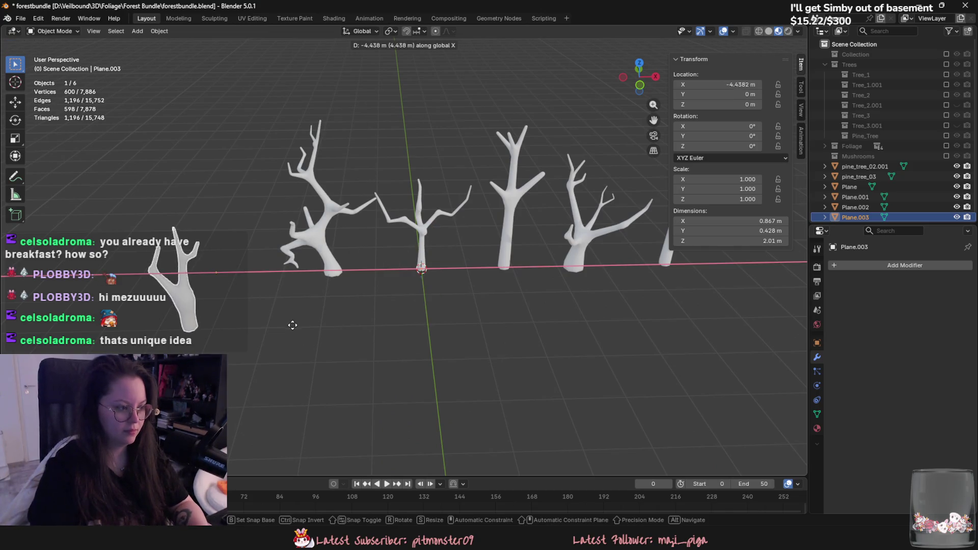
click(326, 294)
middle_drag(325, 294, 270, 278)
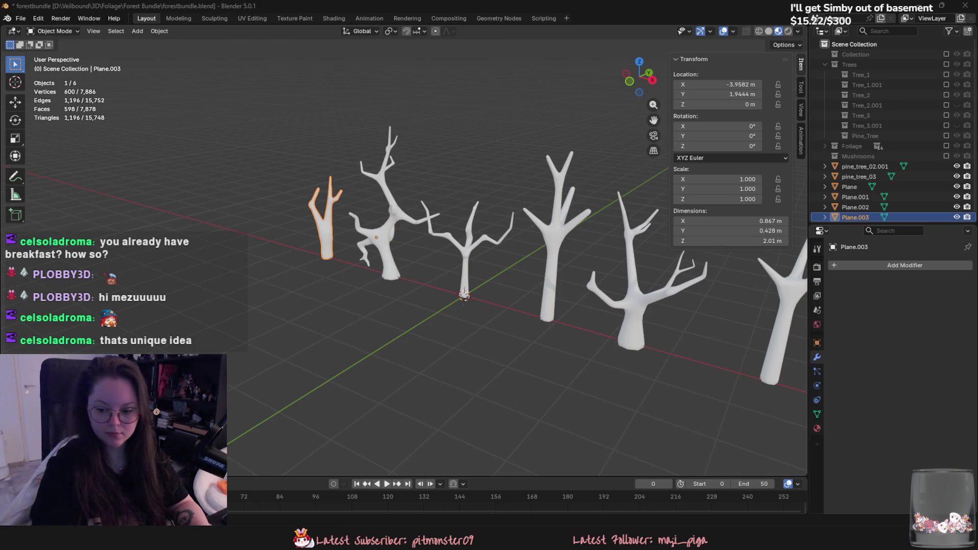
middle_drag(673, 367, 451, 331)
click(451, 331)
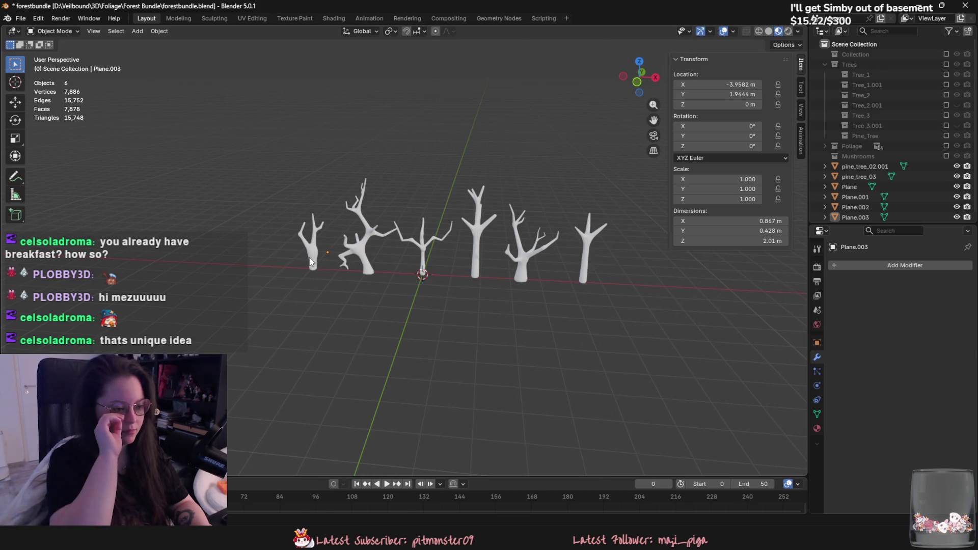
scroll(265, 212, up, 2)
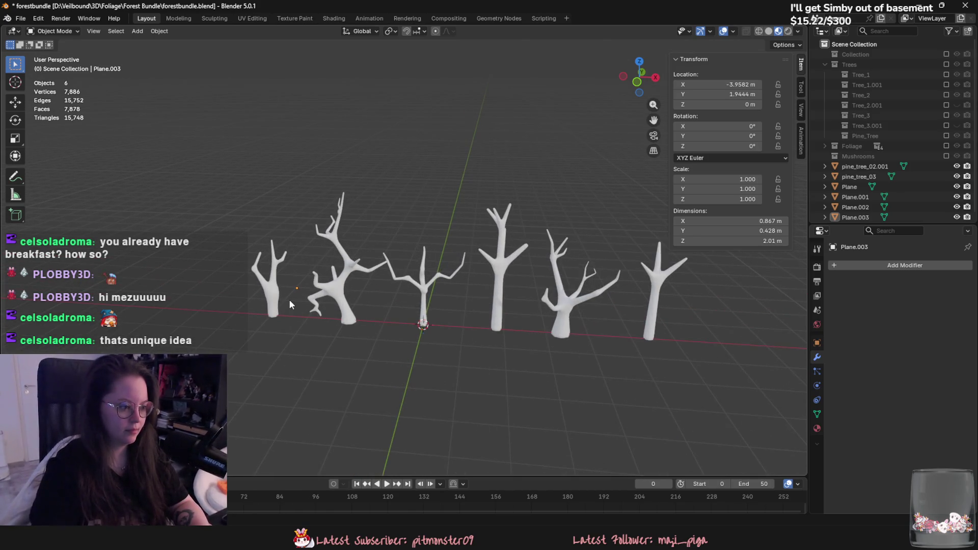
scroll(290, 299, down, 3)
mouse_move(233, 318)
middle_down()
mouse_move(202, 321)
mouse_move(334, 303)
mouse_move(491, 335)
mouse_move(304, 306)
mouse_move(356, 312)
middle_up()
scroll(318, 316, up, 3)
scroll(317, 317, up, 2)
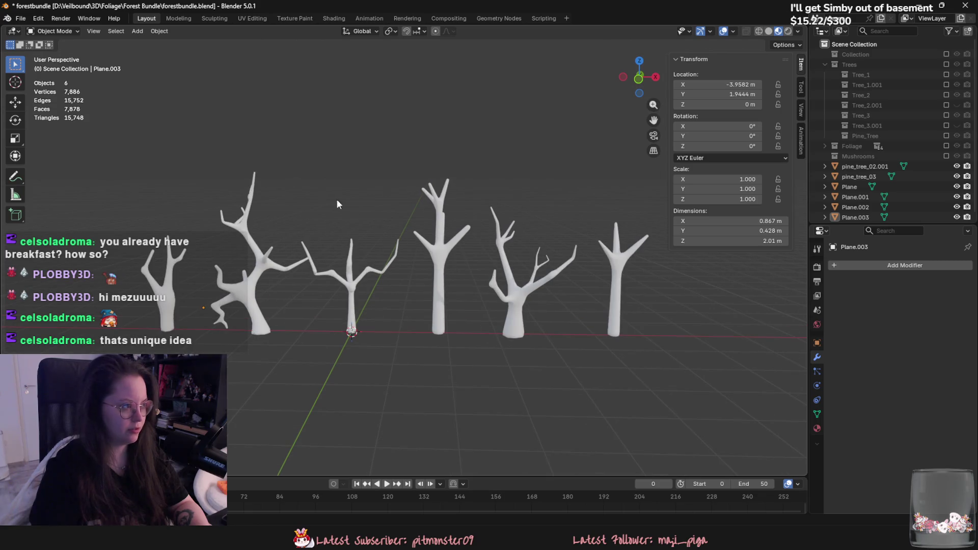
Step: Save forestbundle.blend and return to the Unreal Engine island level
key(ctrl+s)
scroll(344, 241, up, 1)
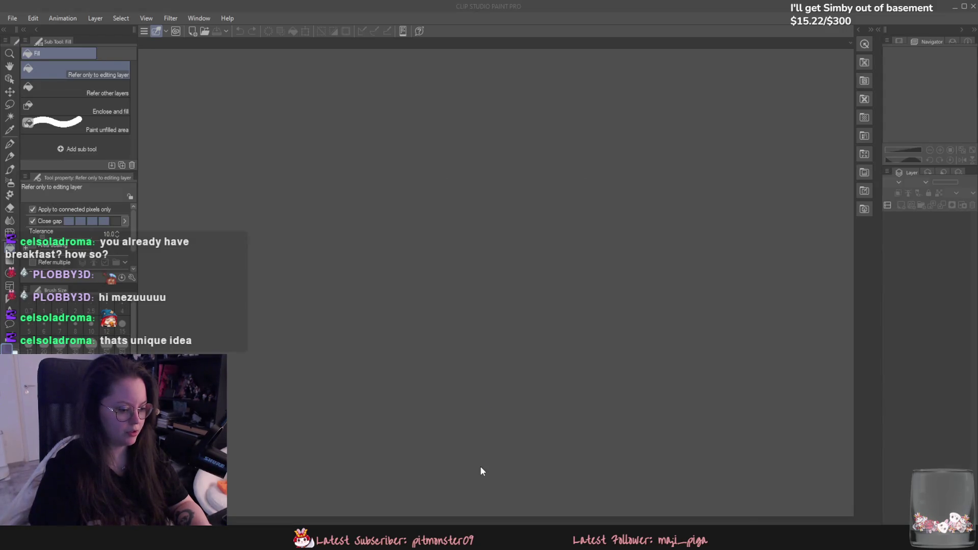
key(alt+Tab)
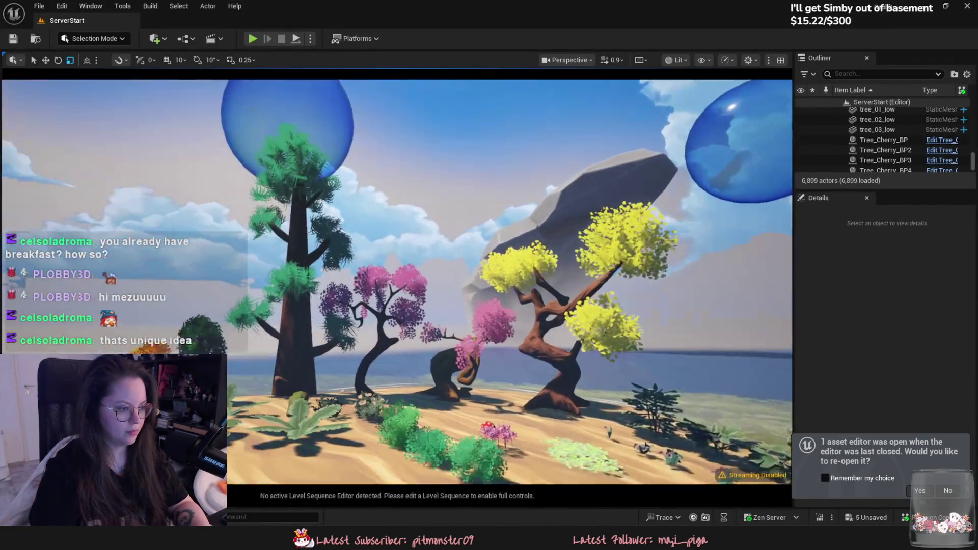
right_drag(400, 330, 399, 331)
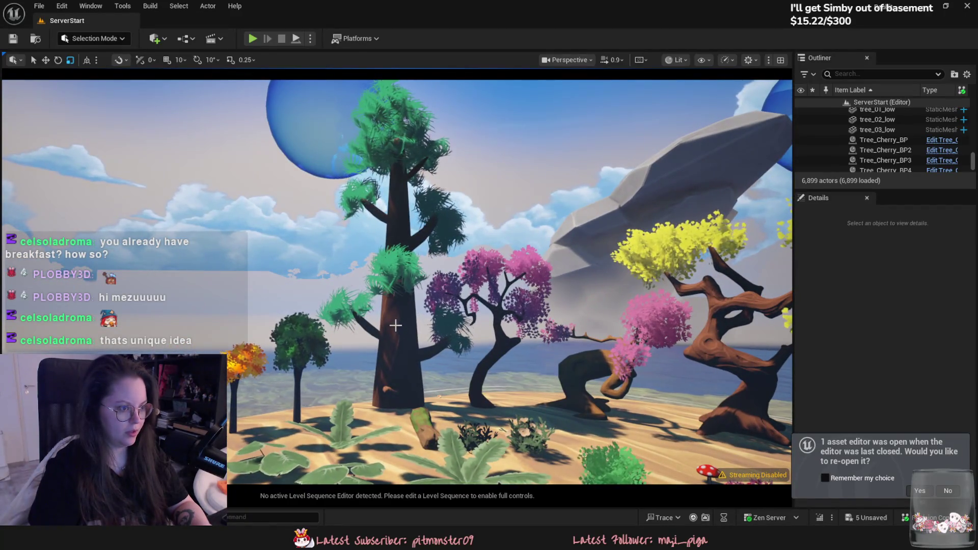
Step: Fly around the level and select the yellow tree_02_low tree to look it over
right_drag(399, 330, 399, 331)
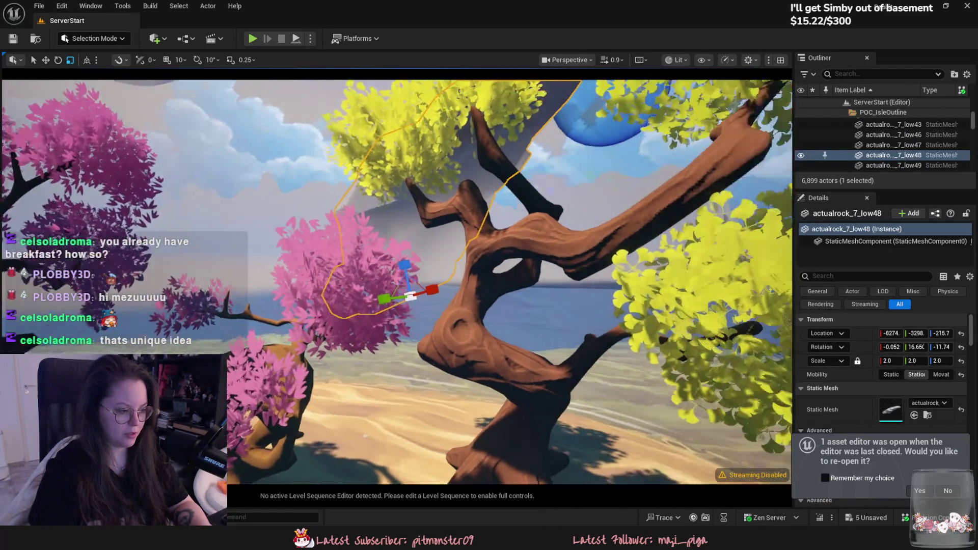
right_drag(382, 363, 464, 312)
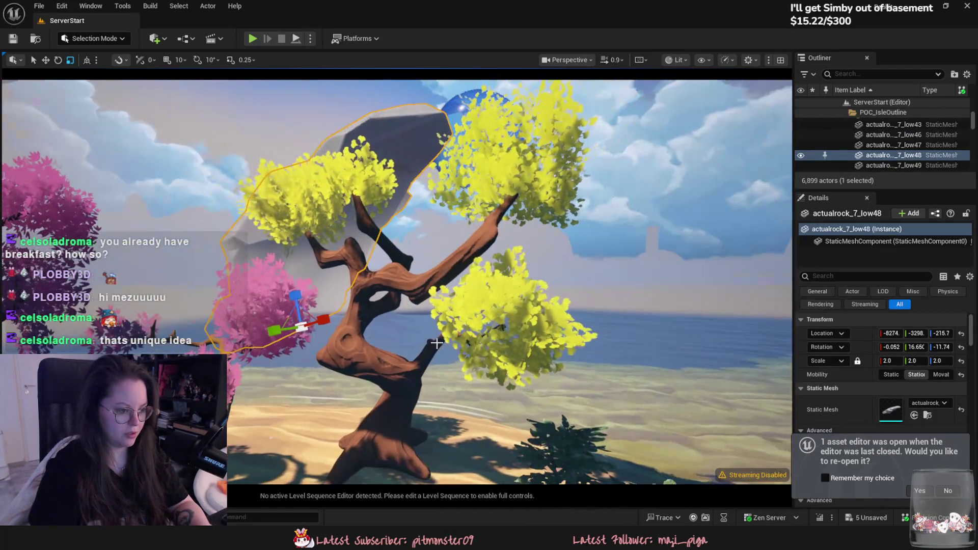
click(464, 313)
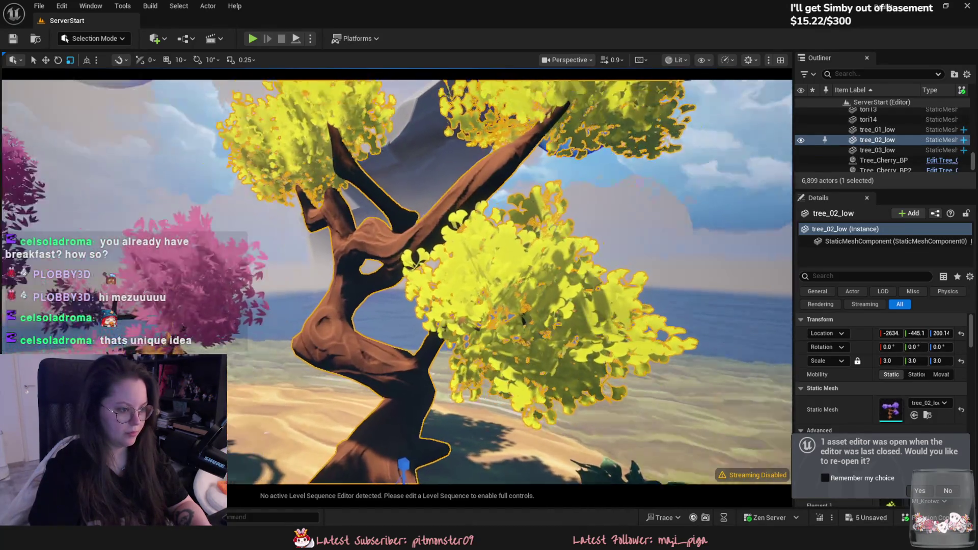
right_drag(458, 306, 306, 305)
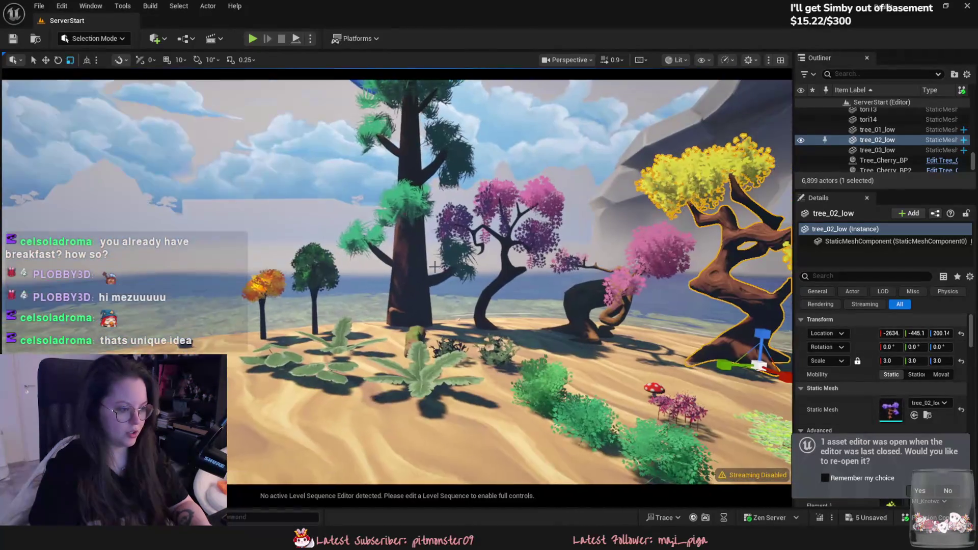
right_drag(458, 306, 306, 268)
Step: Select the fern plant_3 to inspect it, then return to the tree models in Blender
click(324, 321)
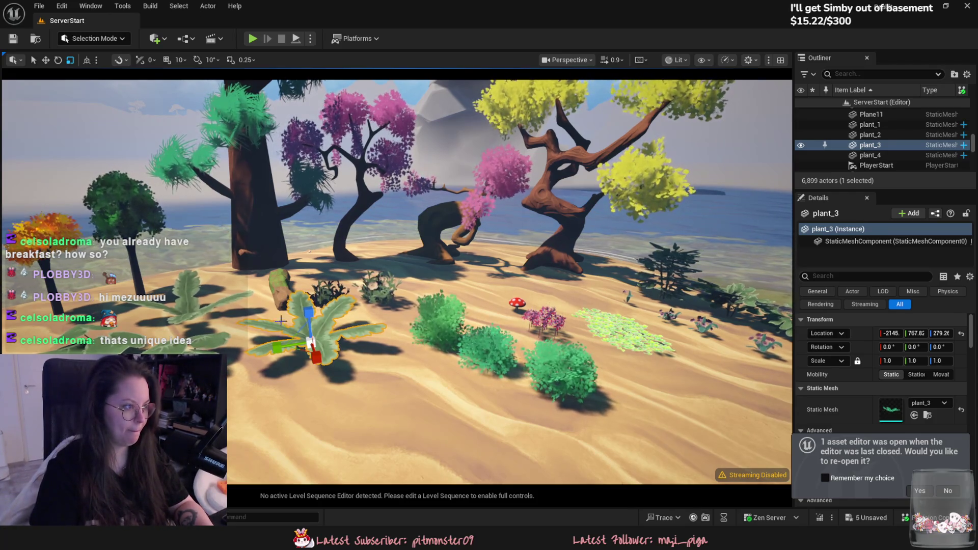
right_drag(281, 322, 382, 424)
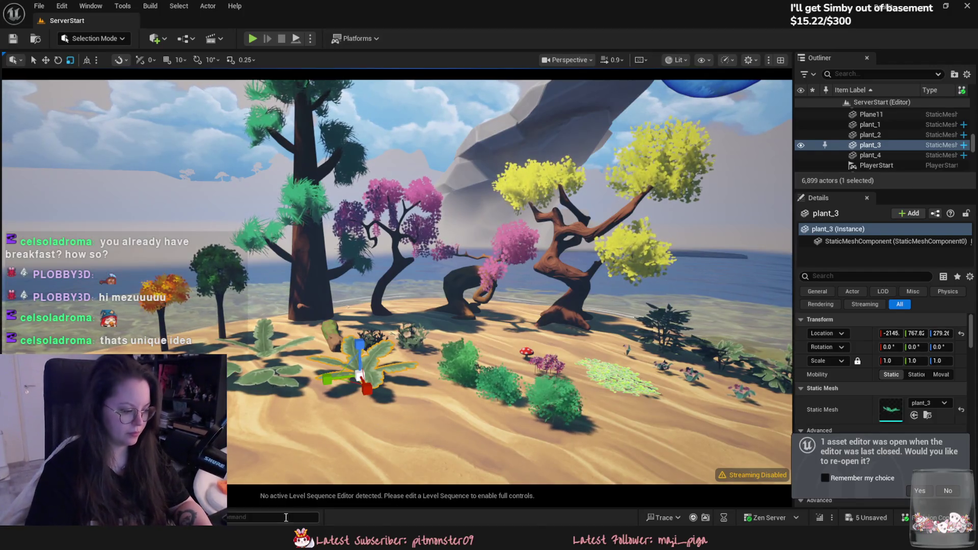
key(alt+Tab)
middle_drag(514, 379, 477, 380)
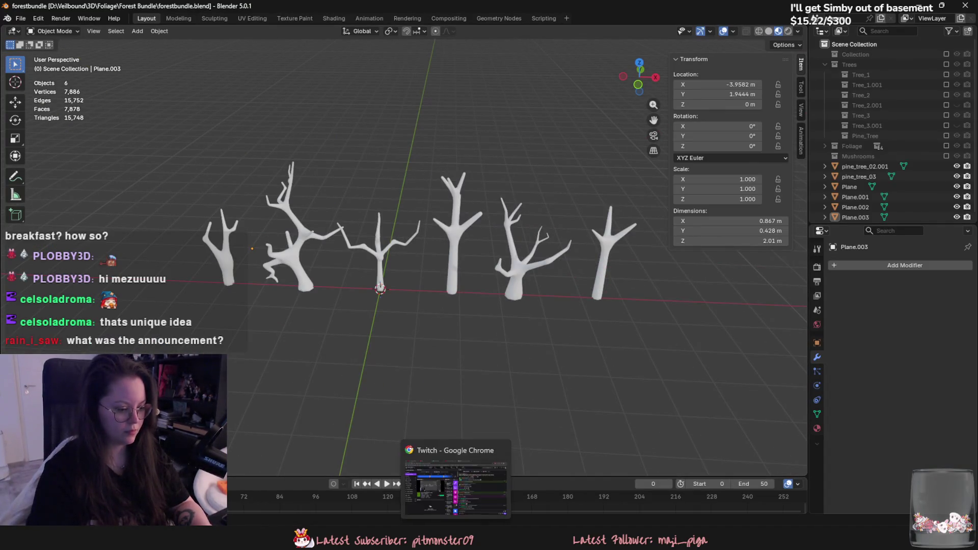
Step: Look through leaves1-3.png and foliage.png in the Forest Bundle folder, then go up to Foliage
click(477, 535)
scroll(535, 306, up, 2)
scroll(650, 298, up, 2)
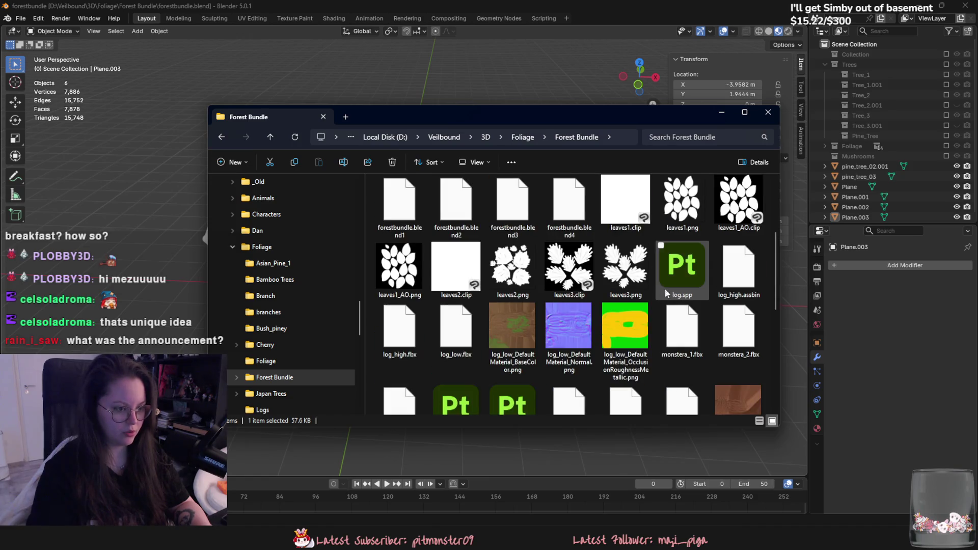
click(512, 271)
ctrl+click(625, 271)
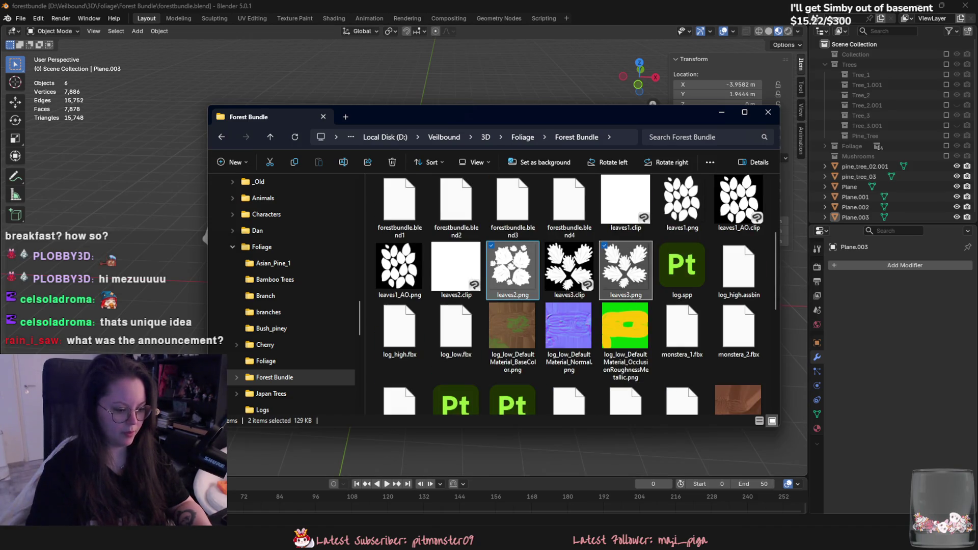
scroll(512, 306, up, 3)
scroll(573, 305, down, 2)
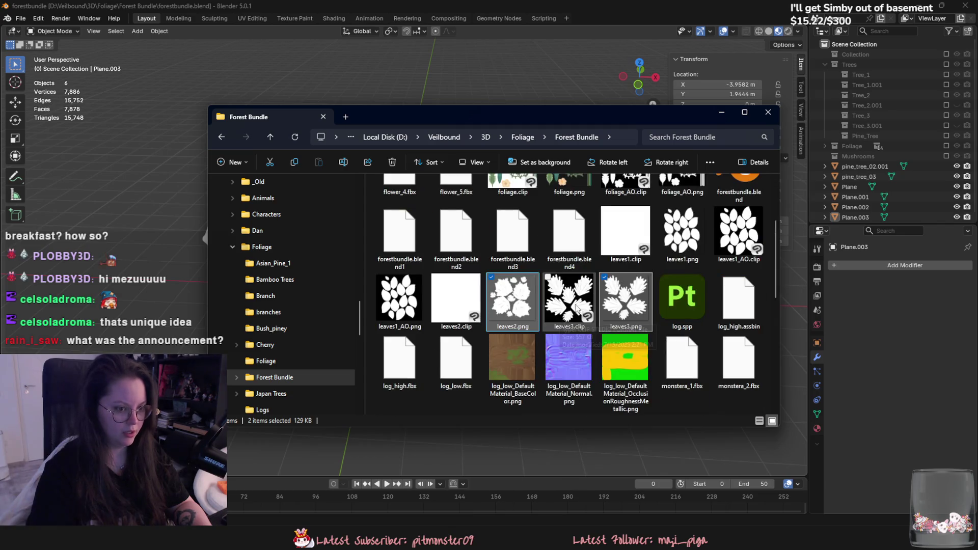
click(682, 237)
scroll(565, 306, up, 3)
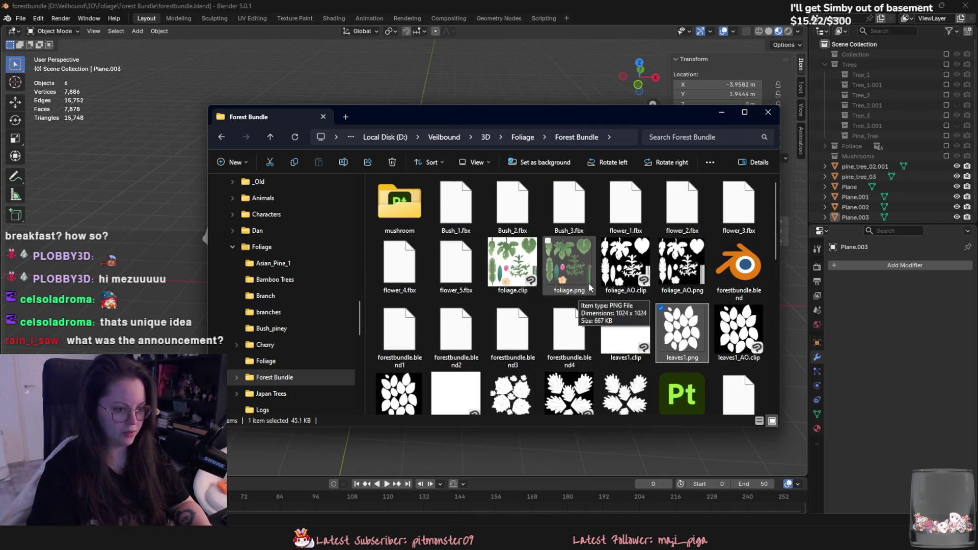
click(568, 272)
scroll(573, 305, down, 3)
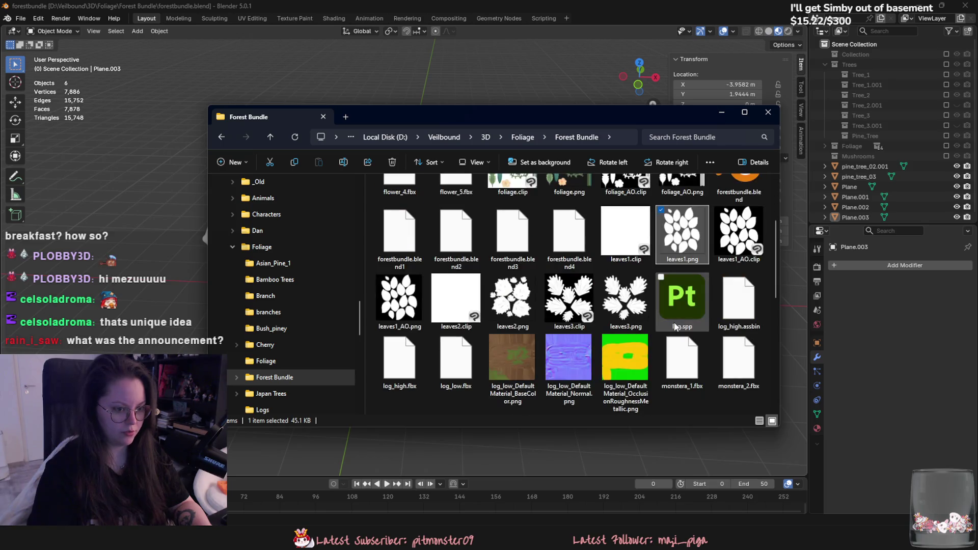
scroll(673, 322, down, 3)
scroll(638, 313, up, 3)
key(alt+Up)
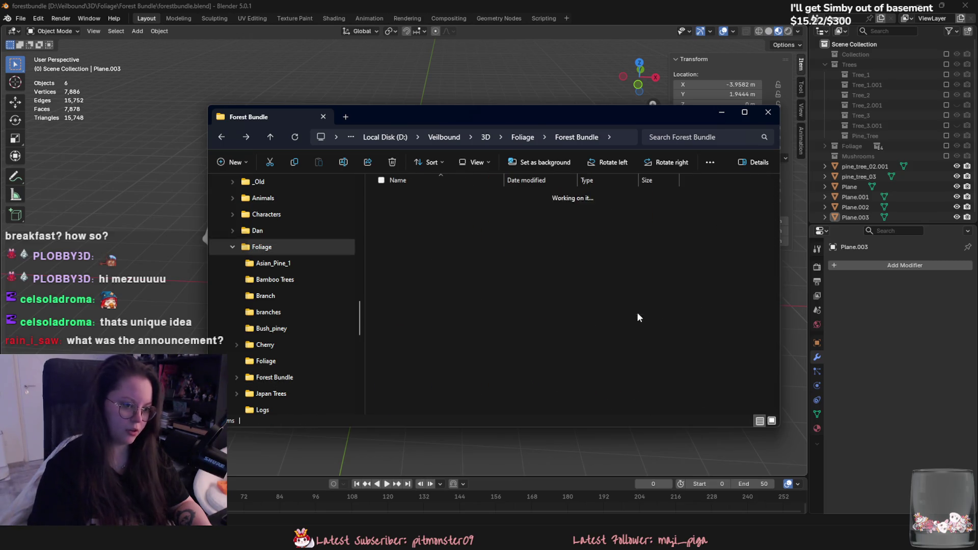
Step: Show the Foliage folder as large thumbnails and compare leaf2.png, leaves2.png and leaves.png
click(422, 298)
scroll(458, 305, down, 3)
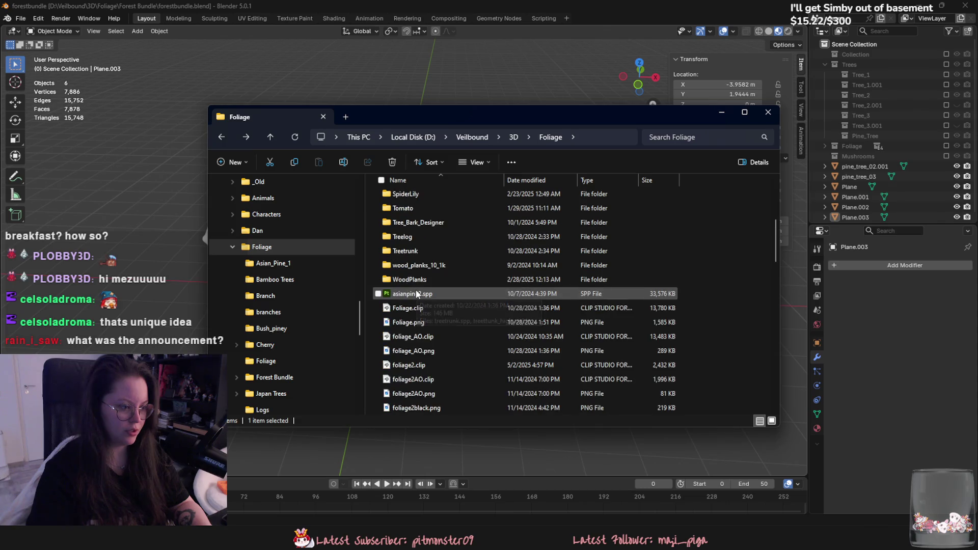
key(ctrl+shift+2)
scroll(716, 332, down, 3)
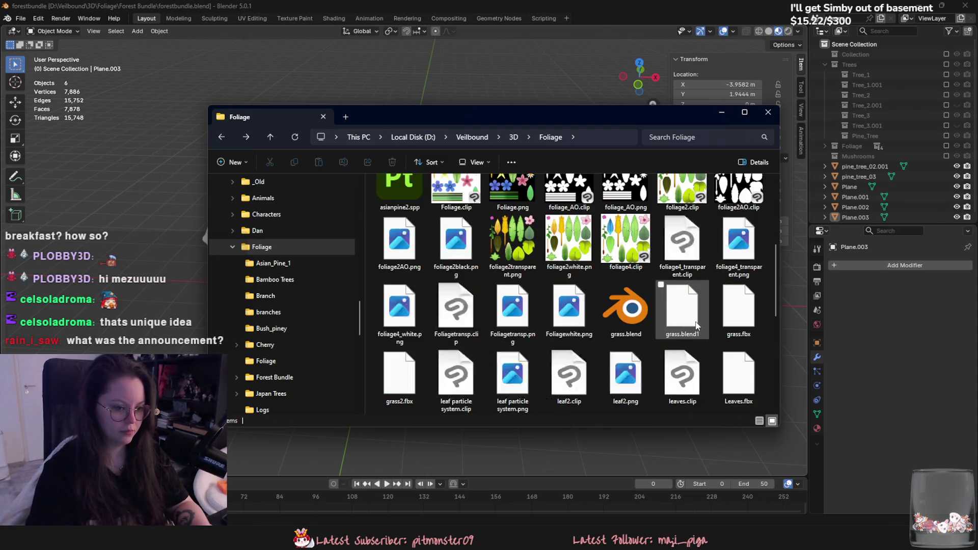
scroll(688, 321, down, 2)
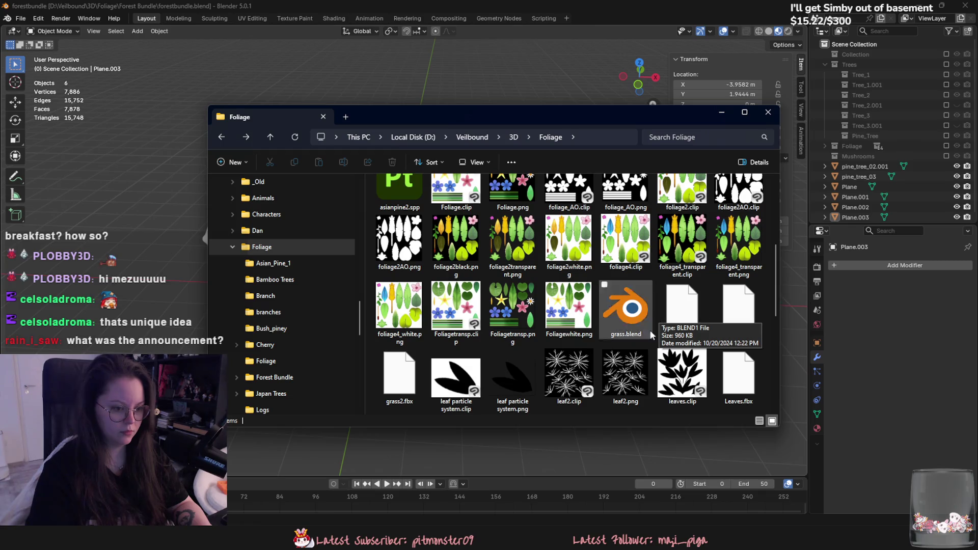
click(626, 310)
scroll(654, 357, down, 2)
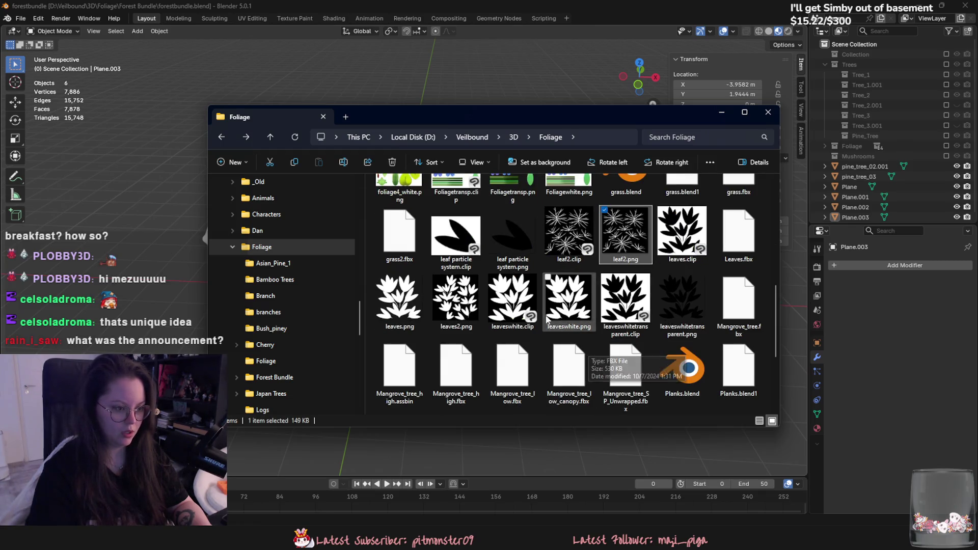
click(456, 306)
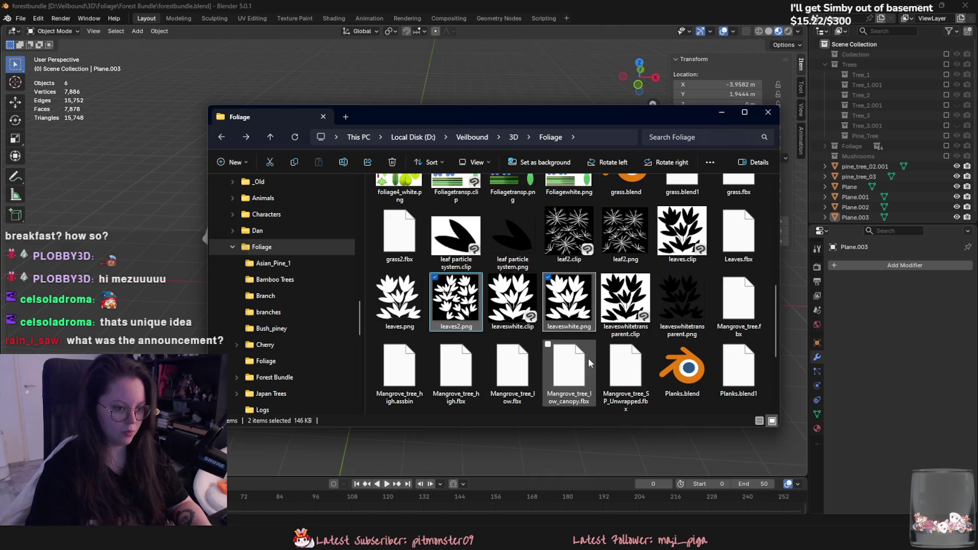
scroll(599, 346, down, 3)
scroll(599, 346, up, 4)
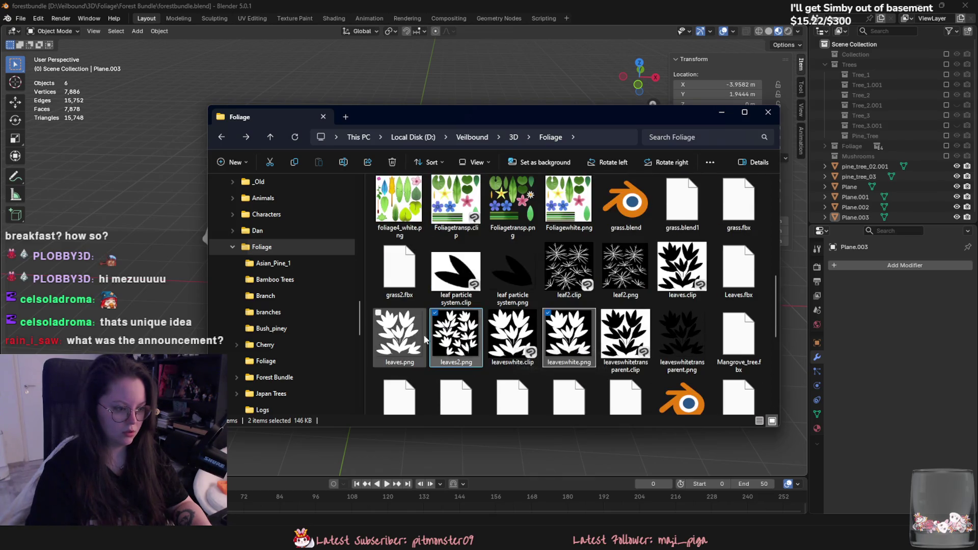
click(399, 336)
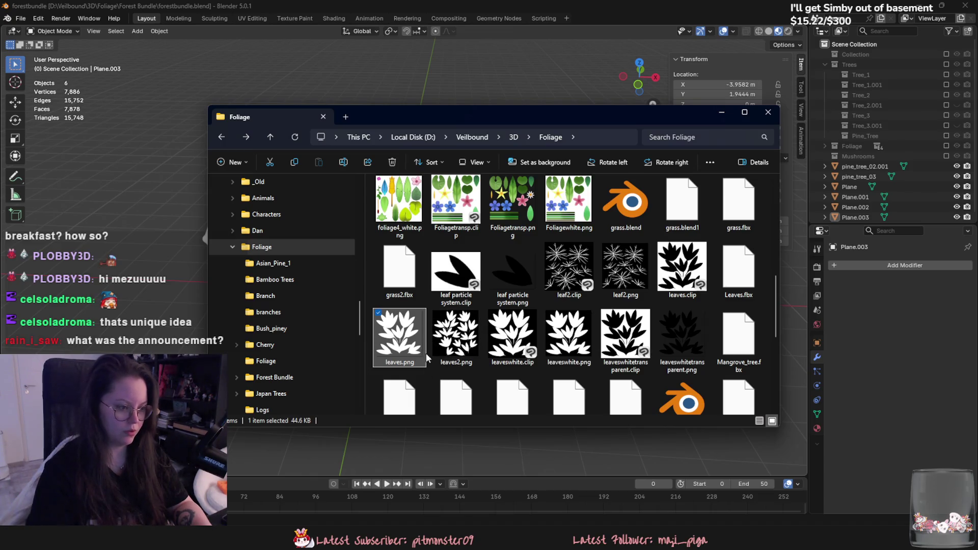
Step: Check the sizes of leaves.png, leaves2.png and Foliagetransp.clip, then minimize the window to reveal Blender
click(458, 344)
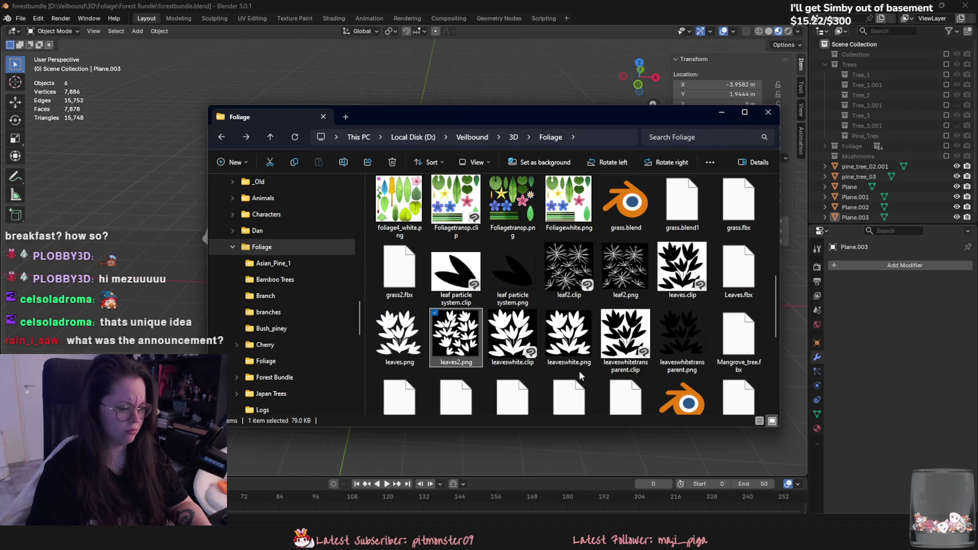
scroll(692, 333, down, 2)
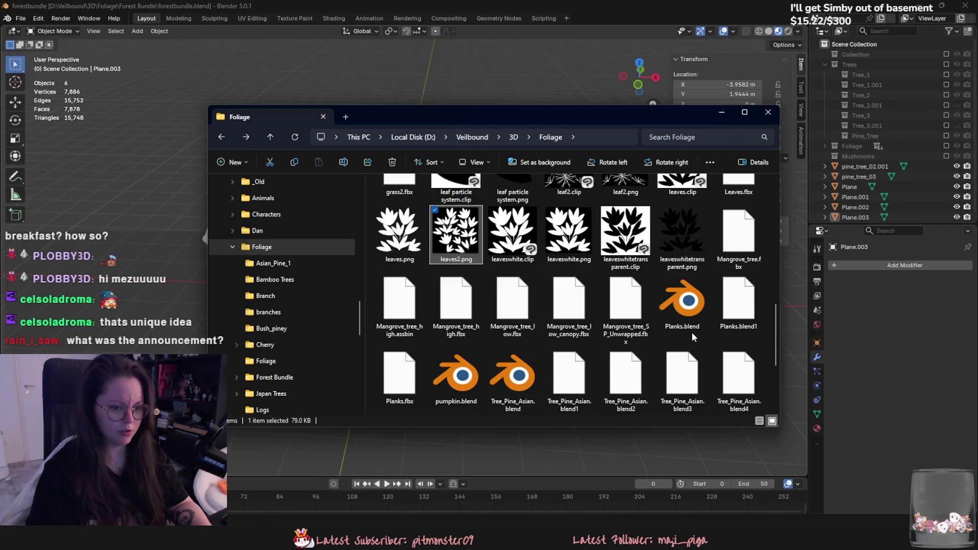
scroll(679, 337, up, 2)
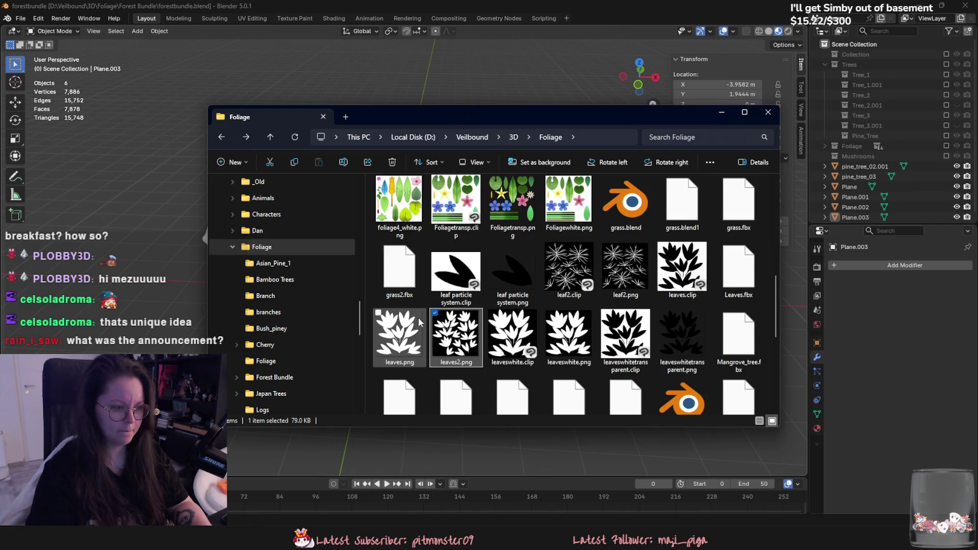
click(400, 336)
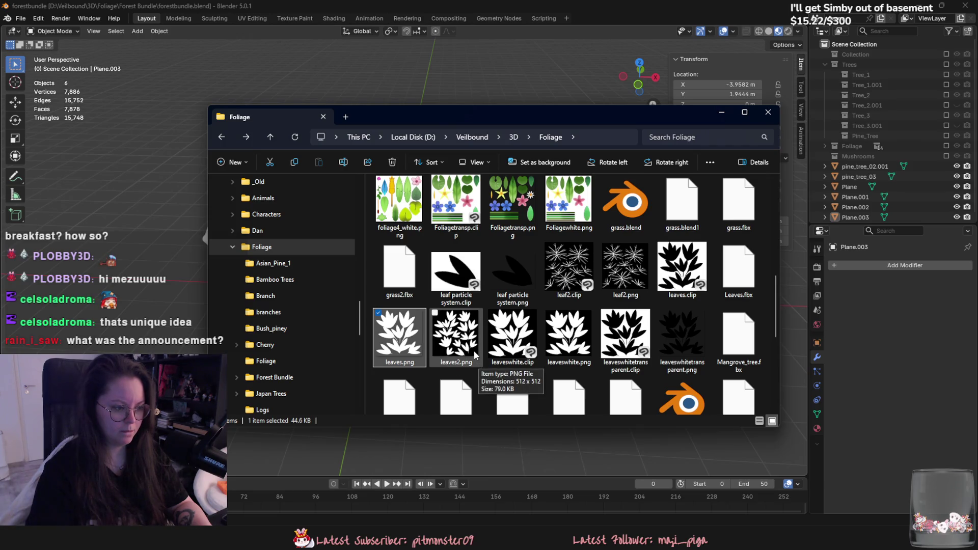
scroll(476, 355, up, 2)
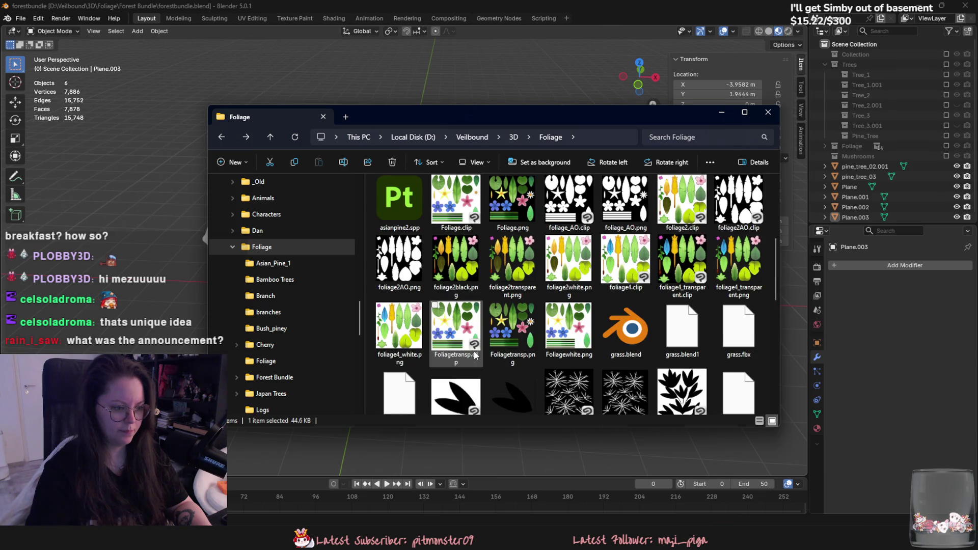
scroll(475, 355, up, 2)
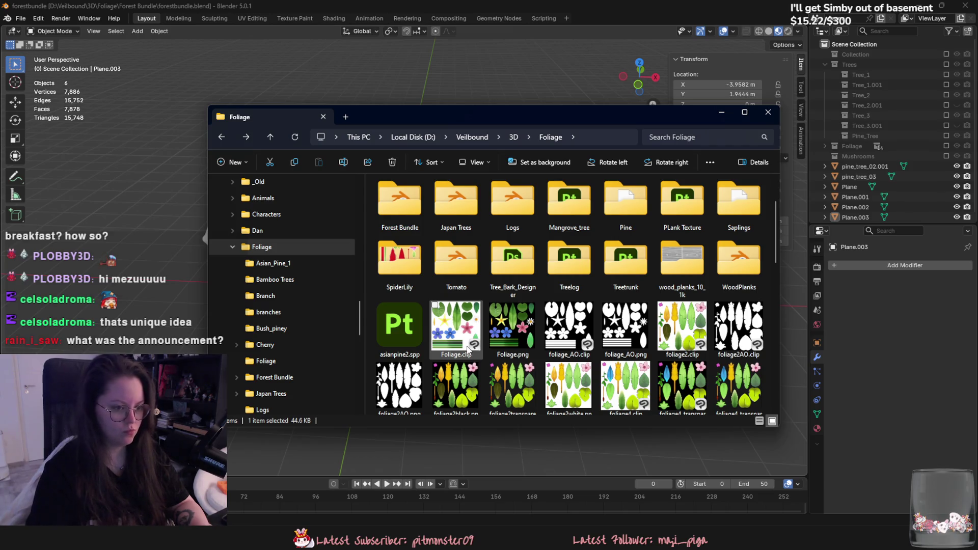
scroll(464, 352, down, 2)
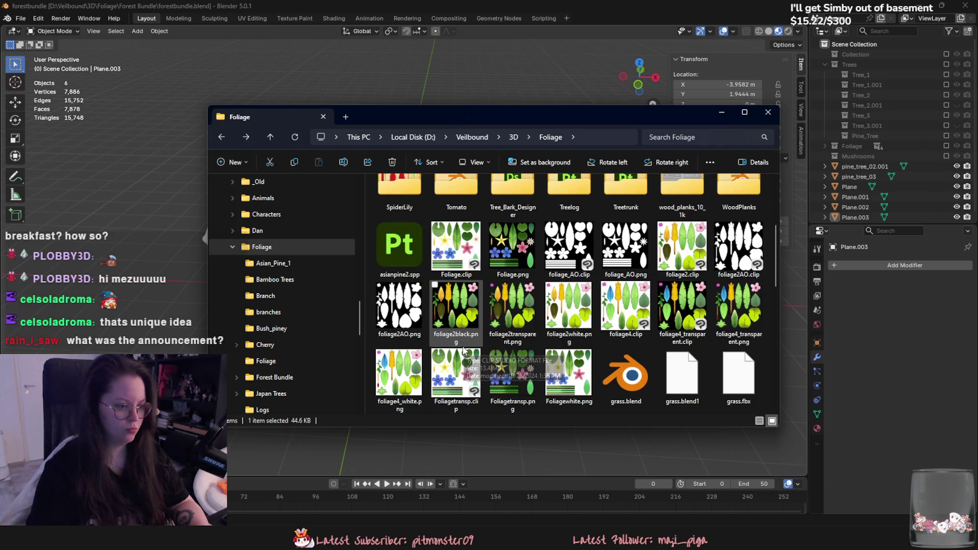
click(464, 353)
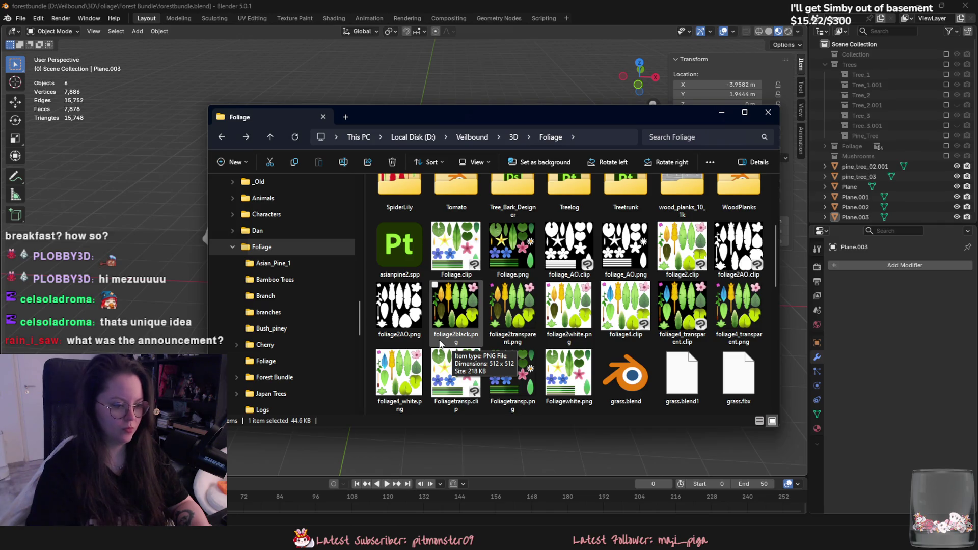
scroll(440, 344, down, 2)
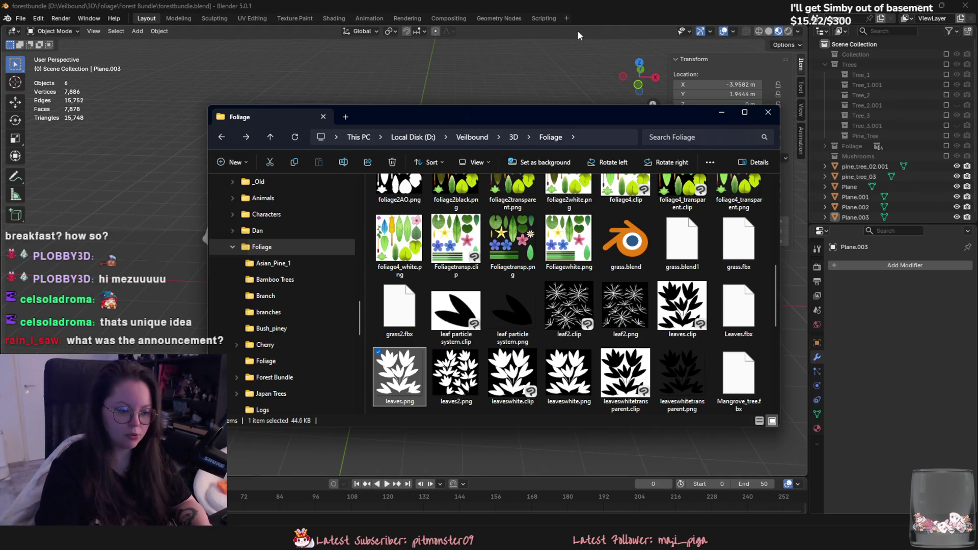
scroll(626, 252, up, 5)
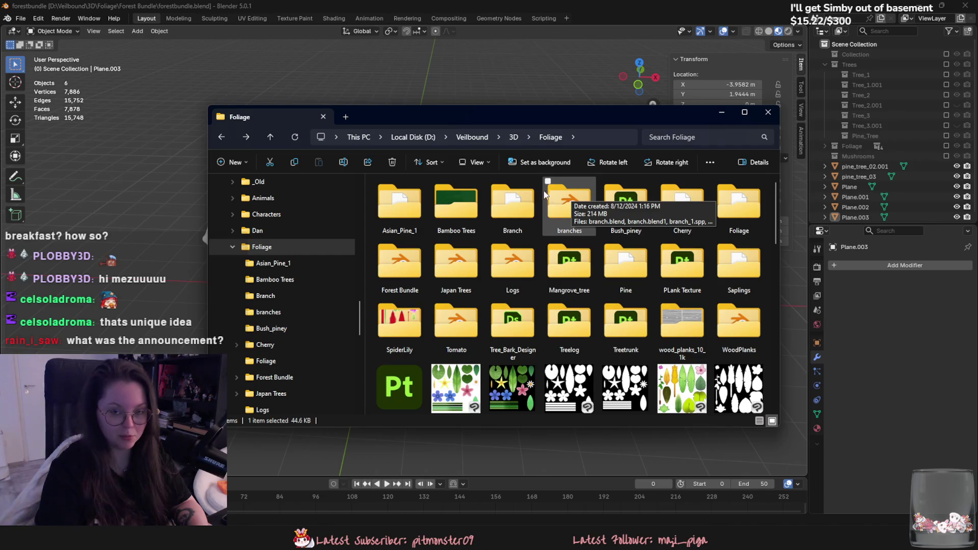
click(724, 112)
scroll(457, 354, up, 3)
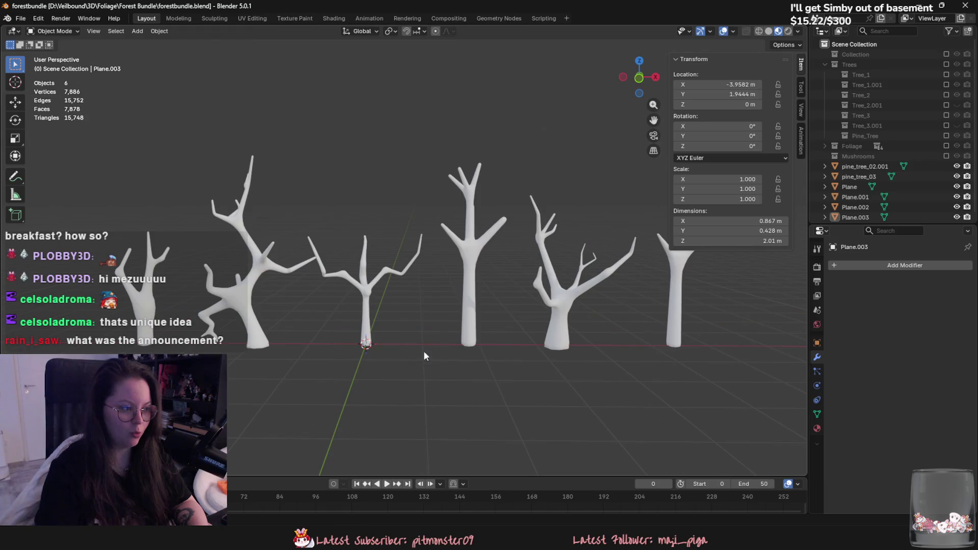
scroll(390, 344, down, 1)
scroll(390, 345, up, 1)
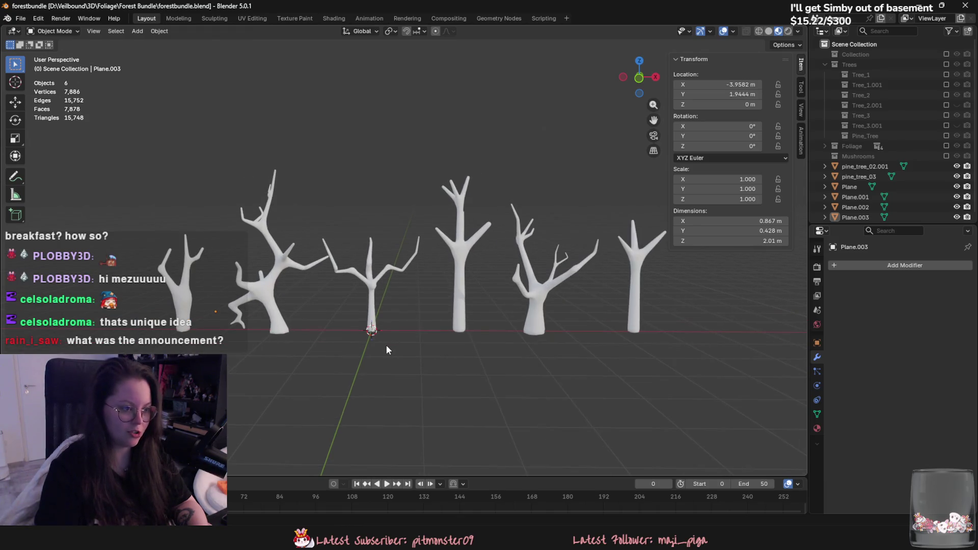
scroll(386, 345, down, 1)
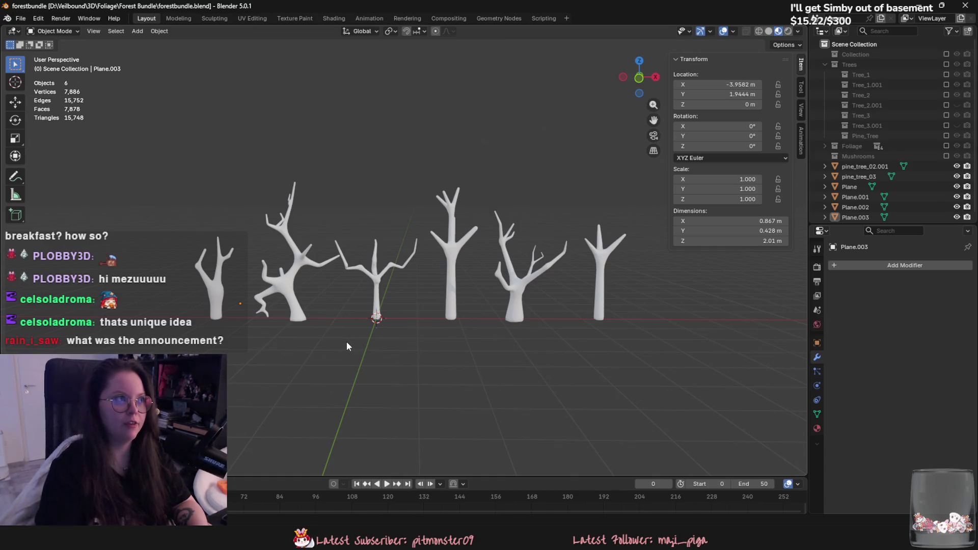
scroll(344, 346, up, 1)
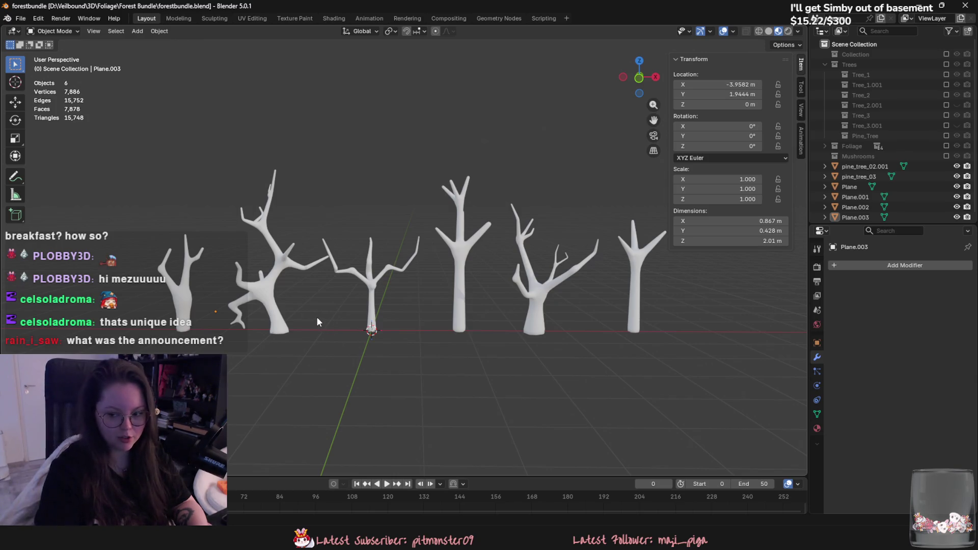
mouse_move(310, 318)
middle_down()
mouse_move(363, 349)
mouse_move(363, 371)
middle_up()
scroll(351, 336, up, 2)
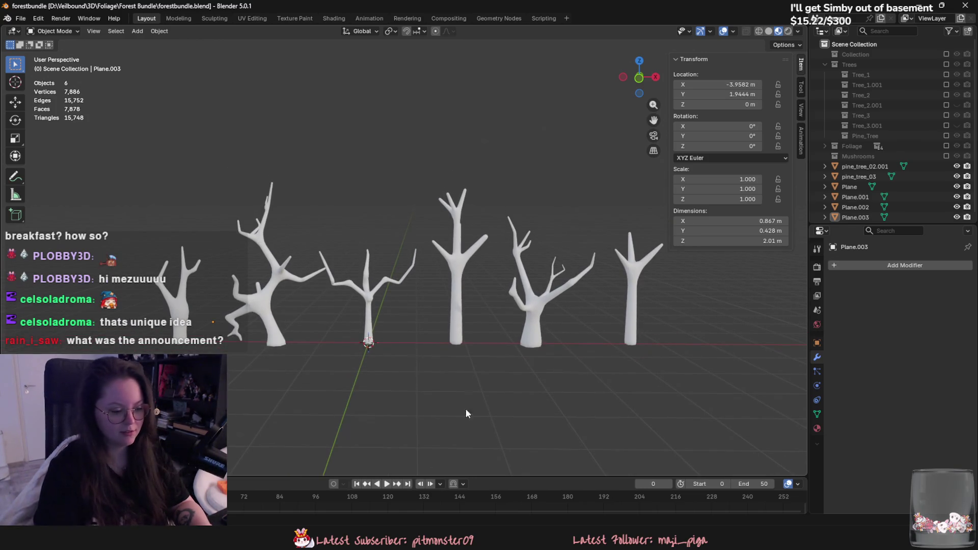
key(alt+Tab)
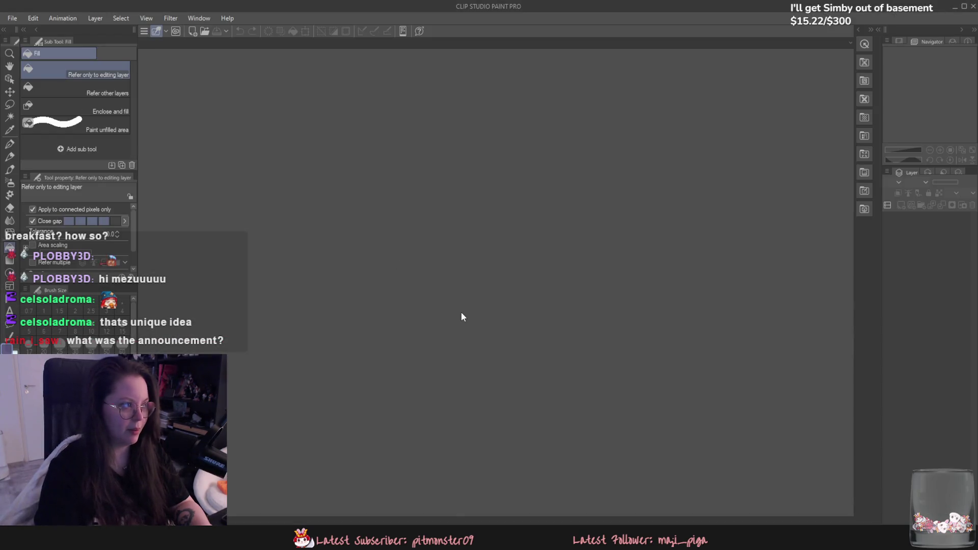
key(alt+Tab)
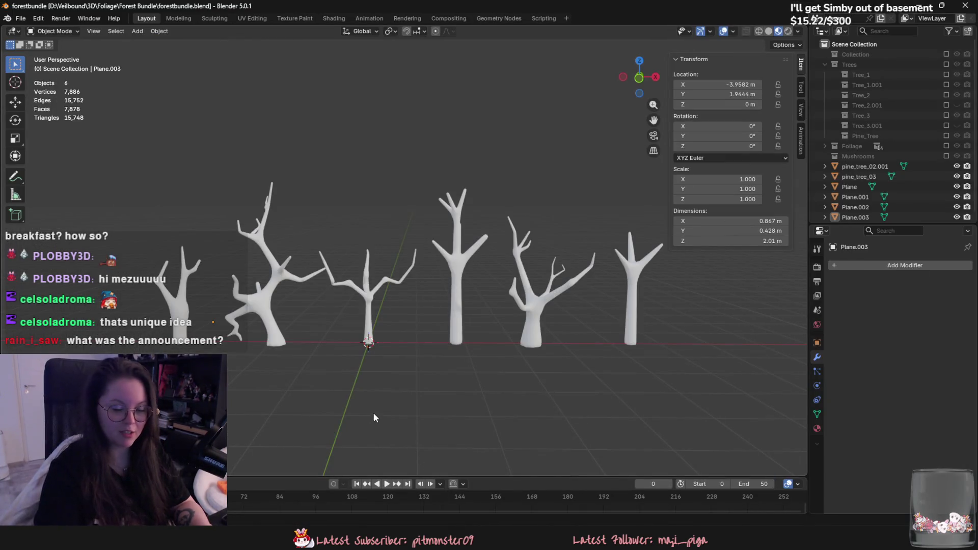
scroll(369, 408, up, 1)
scroll(336, 321, up, 1)
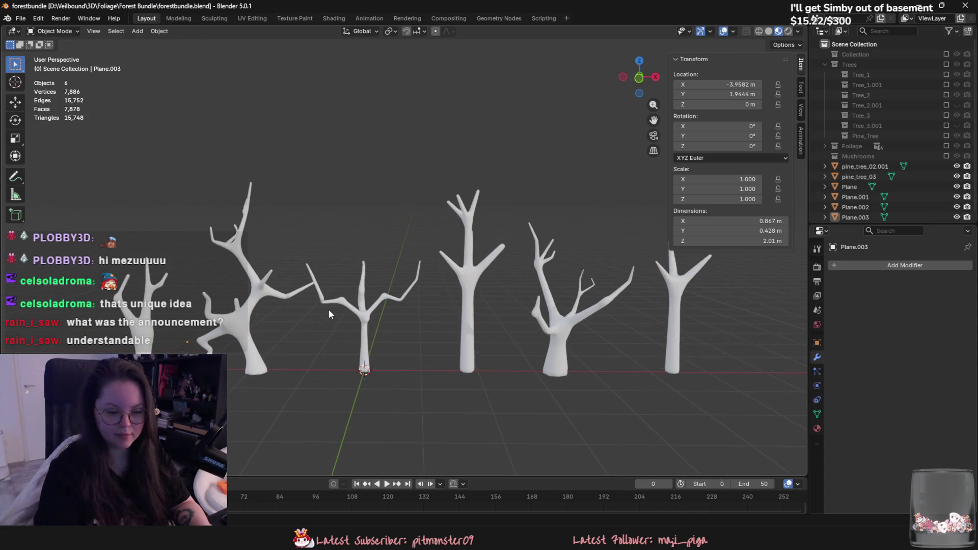
middle_drag(329, 309, 330, 346)
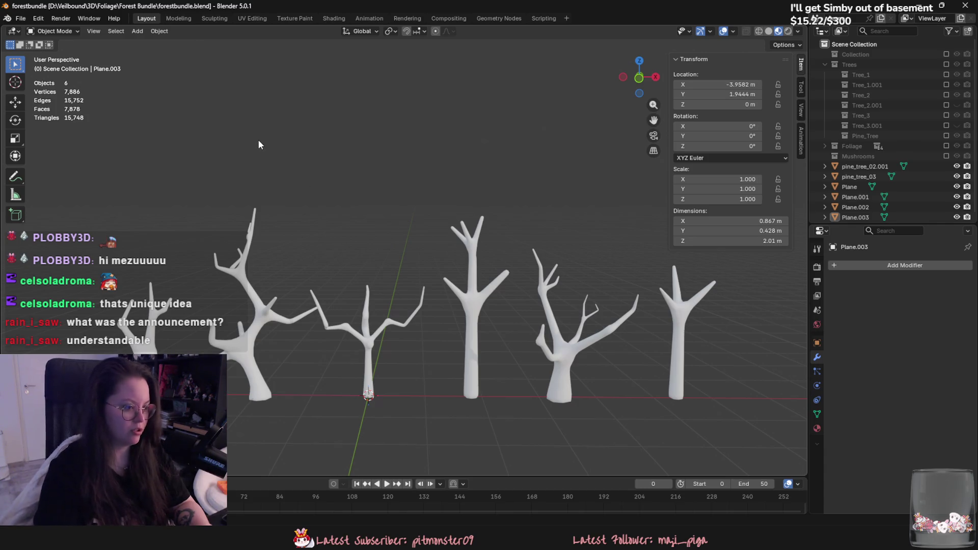
middle_drag(262, 181, 336, 189)
click(137, 31)
mouse_move(152, 43)
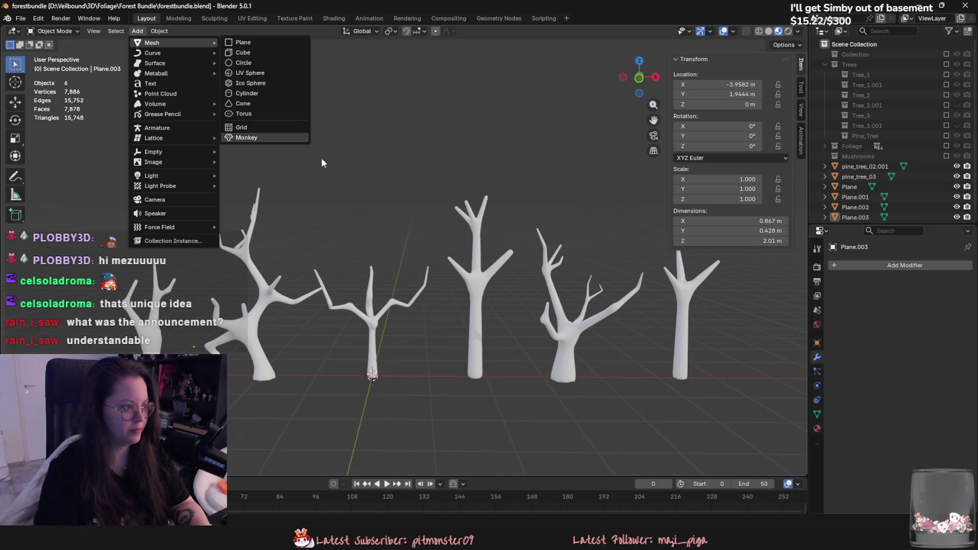
click(433, 237)
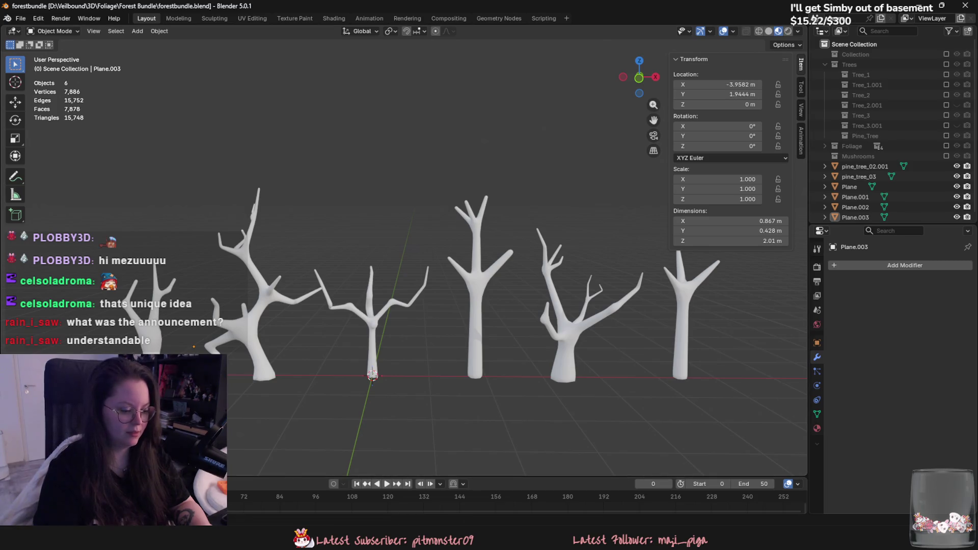
key(alt+Tab)
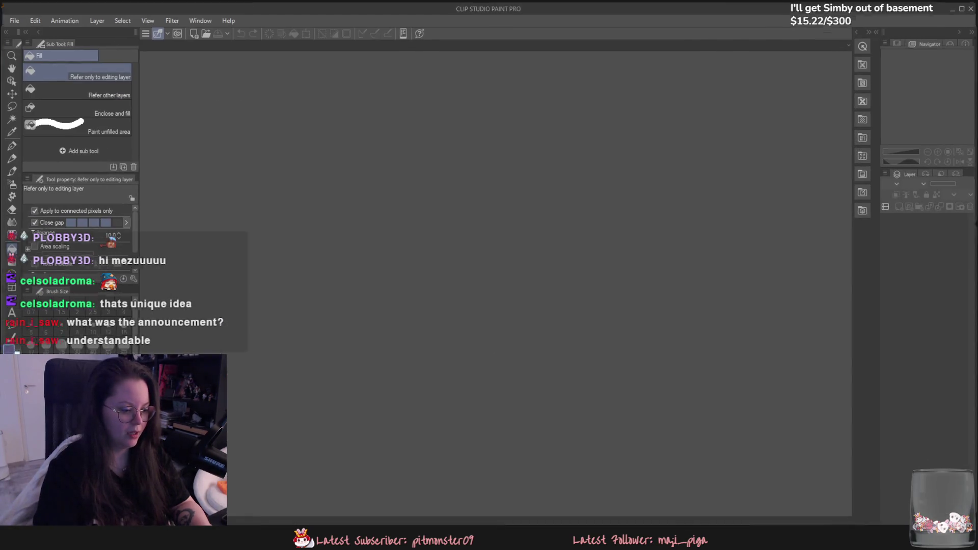
key(alt+Tab)
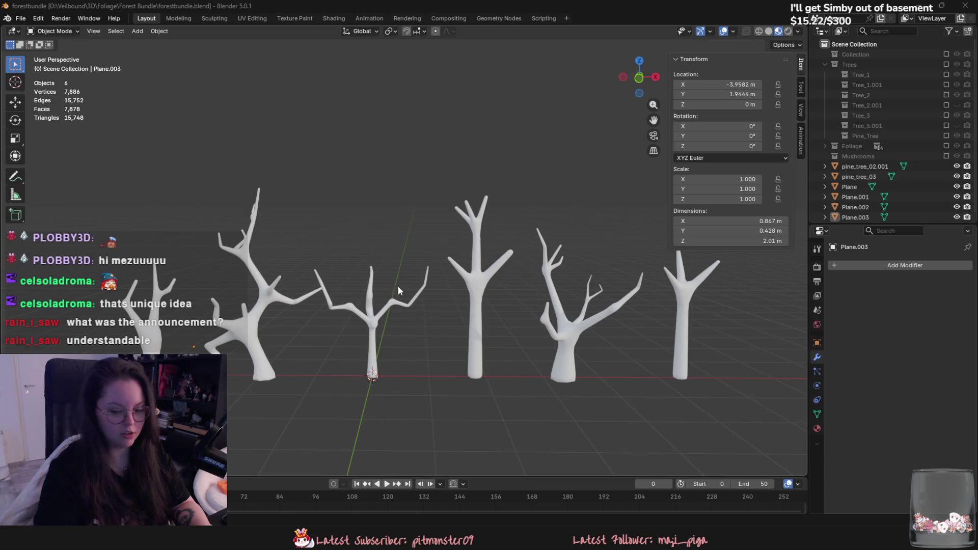
middle_drag(361, 277, 461, 320)
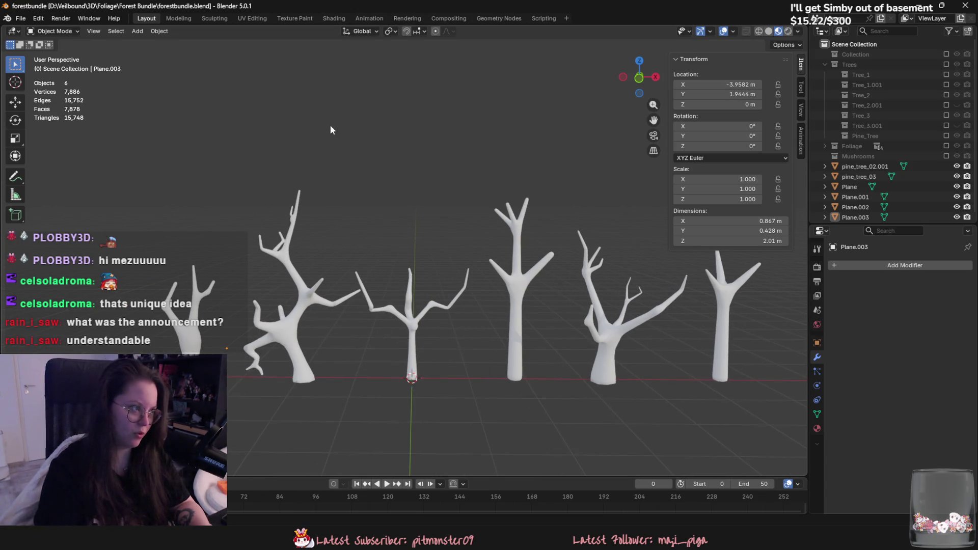
click(137, 32)
mouse_move(152, 43)
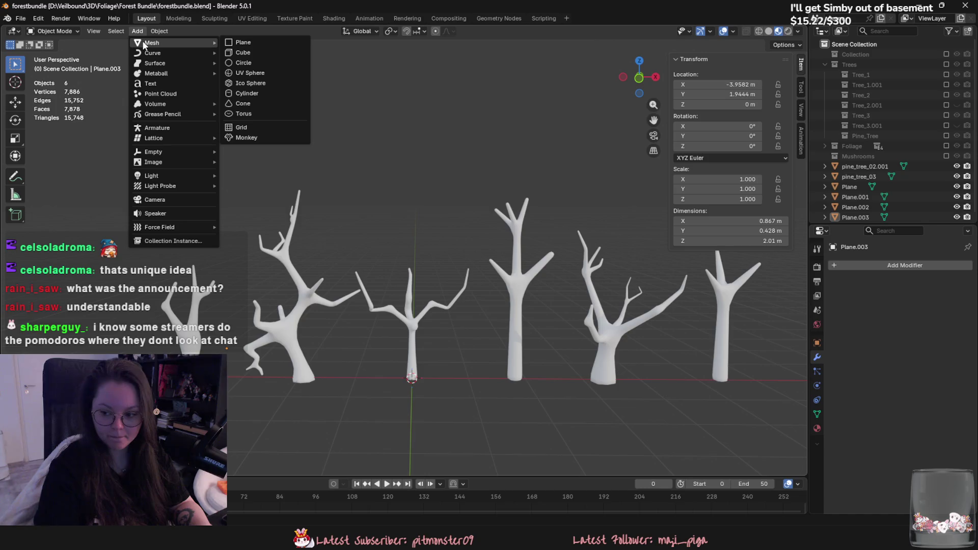
click(501, 243)
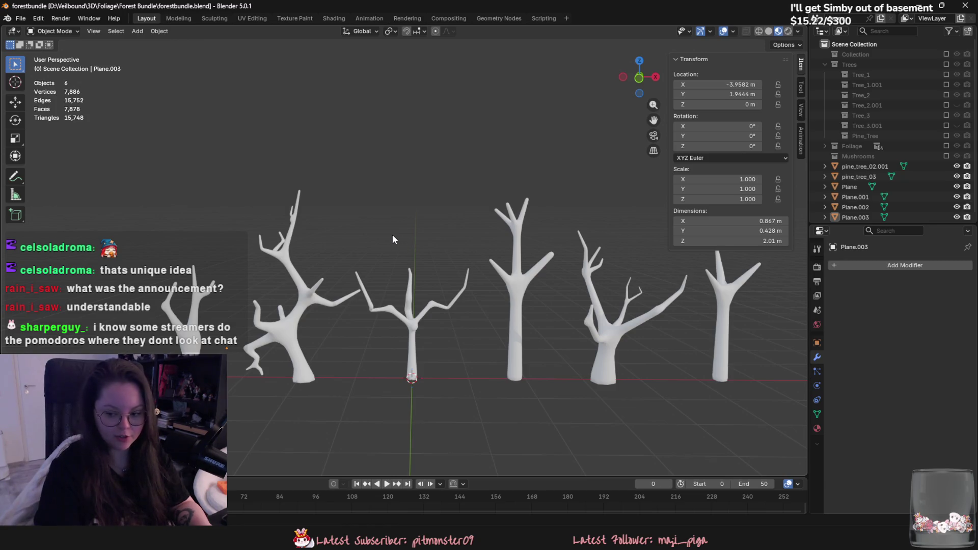
middle_drag(388, 231, 301, 233)
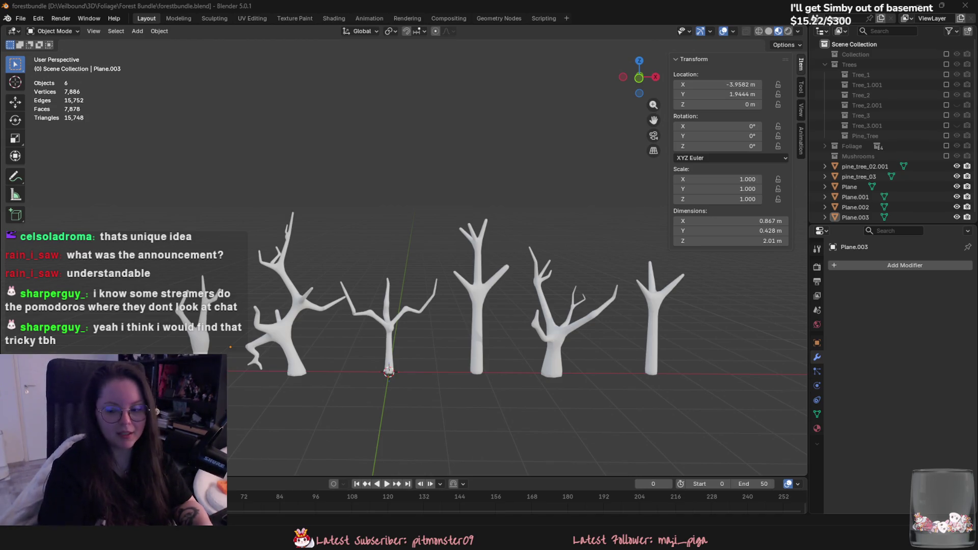
Step: Save forestbundle.blend with the tree models and switch to the Twitch stream dashboard
middle_drag(583, 340, 620, 341)
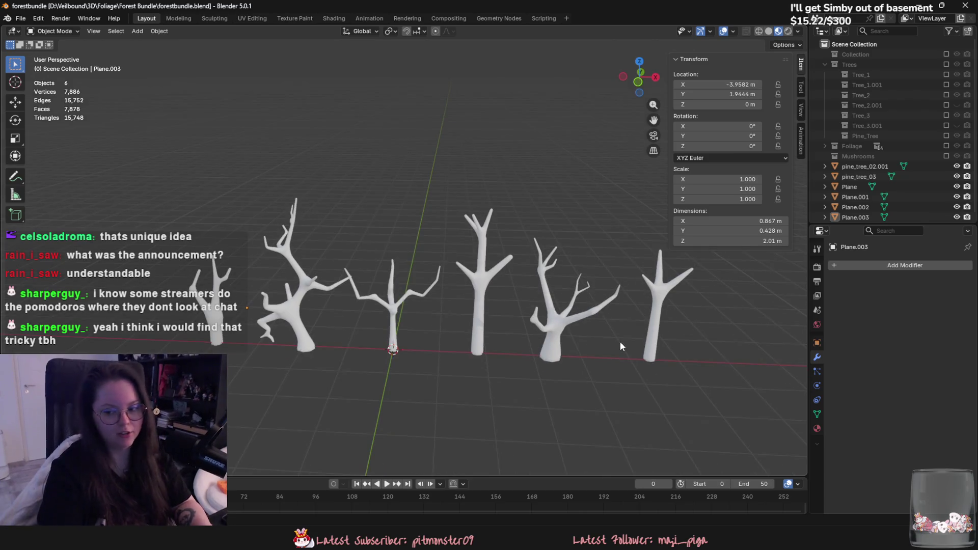
scroll(619, 341, up, 2)
key(ctrl+s)
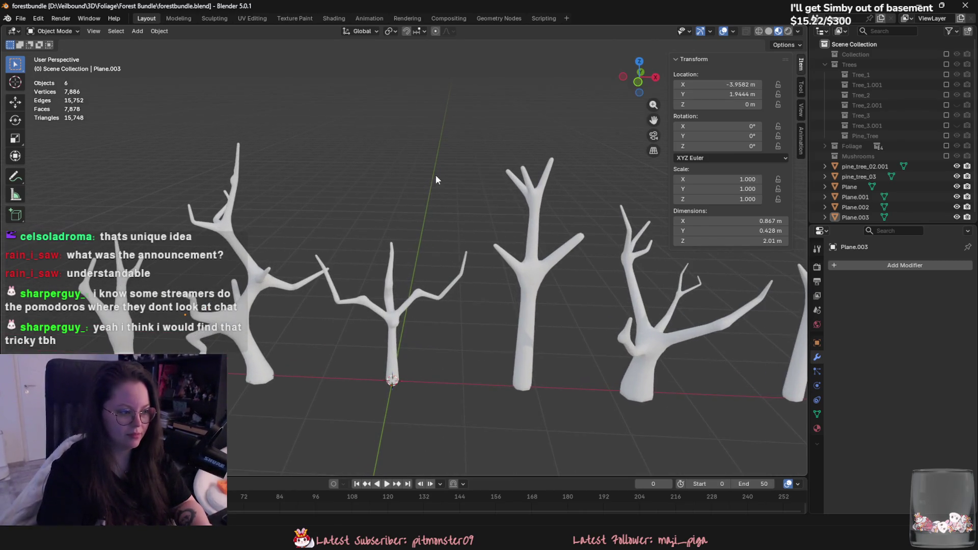
mouse_move(436, 174)
middle_down()
mouse_move(530, 205)
mouse_move(437, 227)
middle_up()
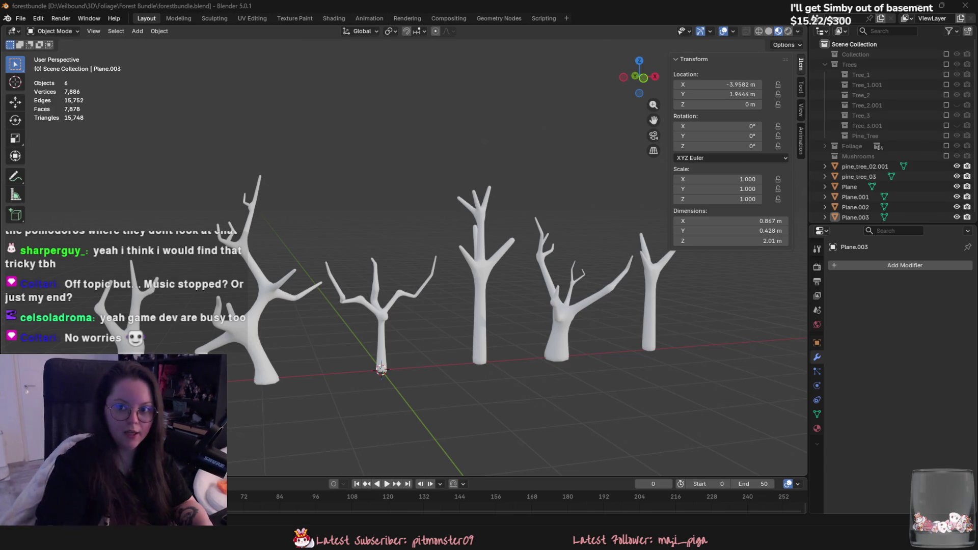
key(alt+Tab)
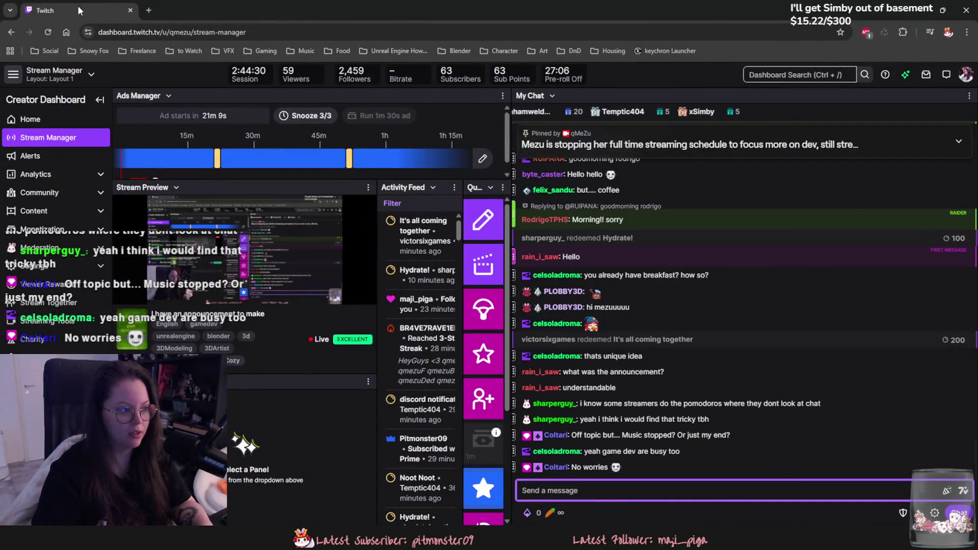
Step: Leave the Twitch Stream Manager and return to the Blender tree scene
key(alt+Tab)
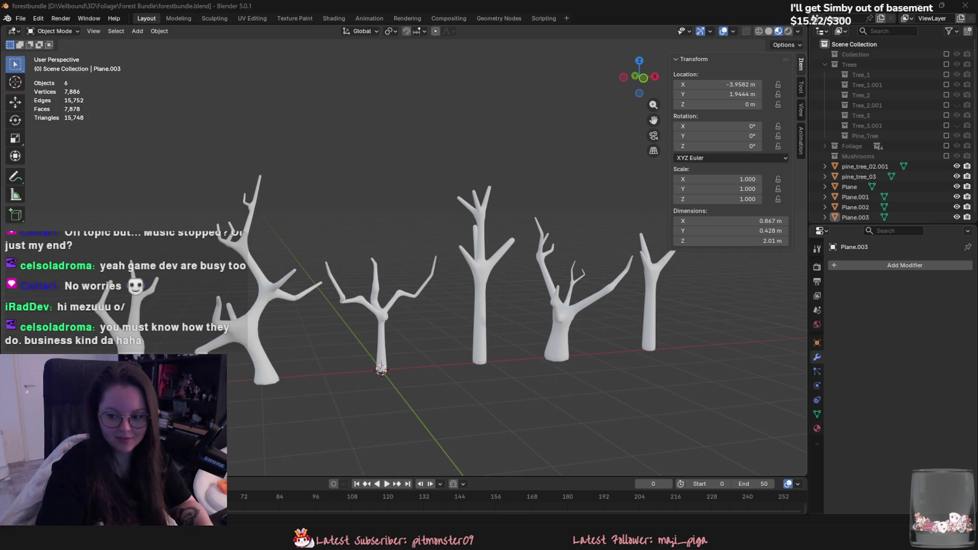
Step: Switch to Clip Studio Paint and create a new 512 × 512 px canvas with the pen ready
middle_drag(677, 288, 428, 162)
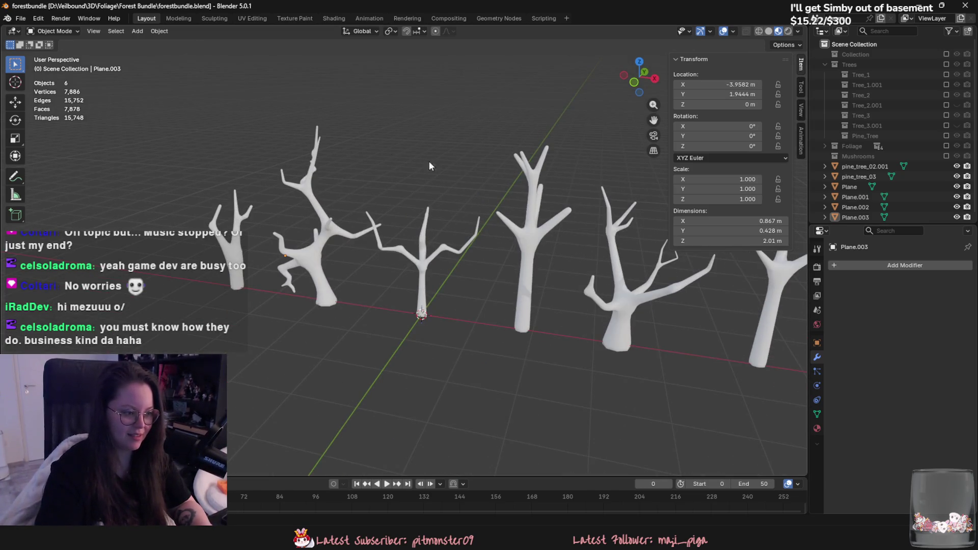
mouse_move(267, 95)
middle_down()
mouse_move(352, 208)
mouse_move(381, 199)
mouse_move(405, 240)
middle_up()
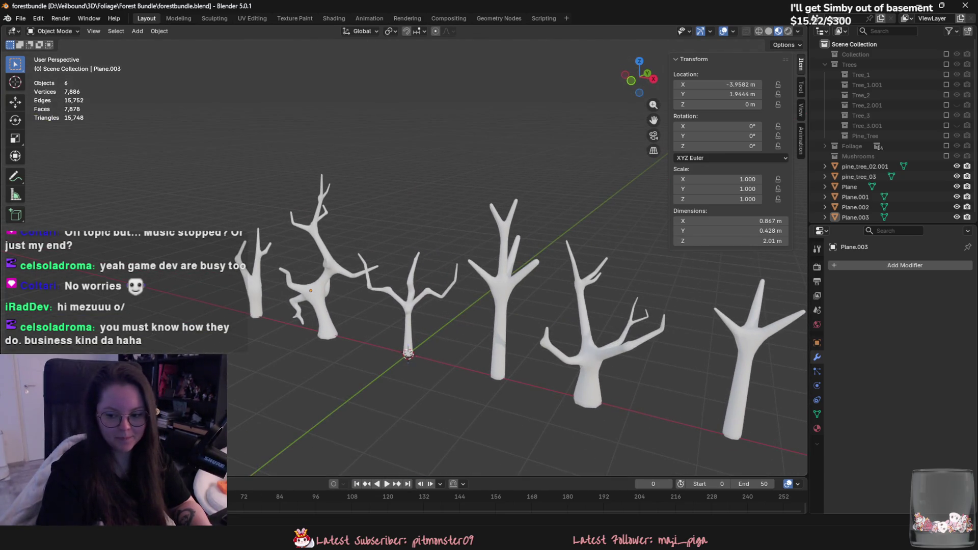
key(alt+Tab)
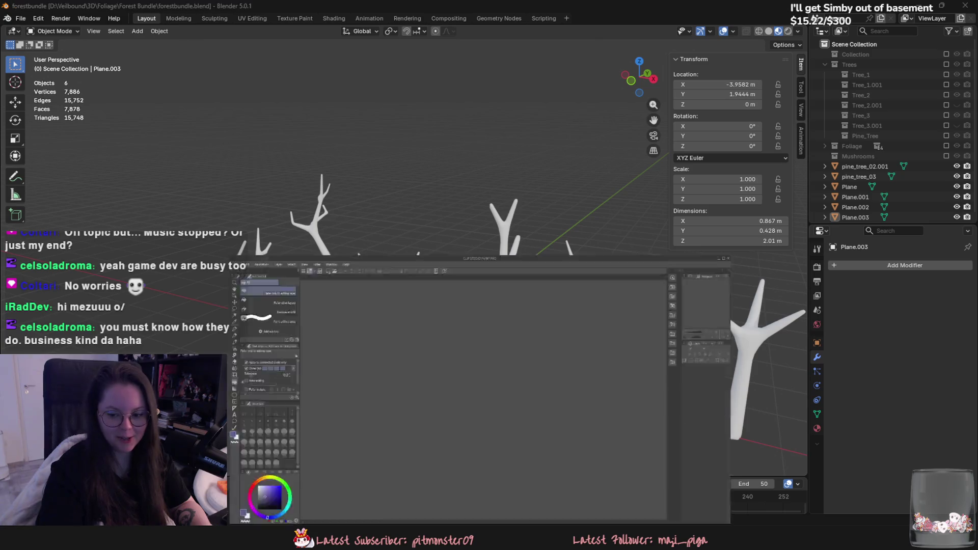
click(13, 18)
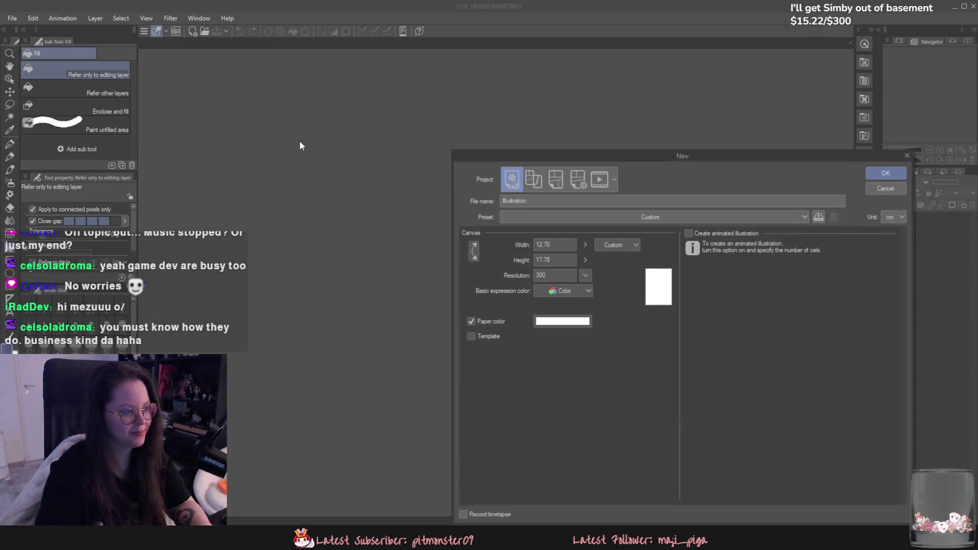
click(891, 217)
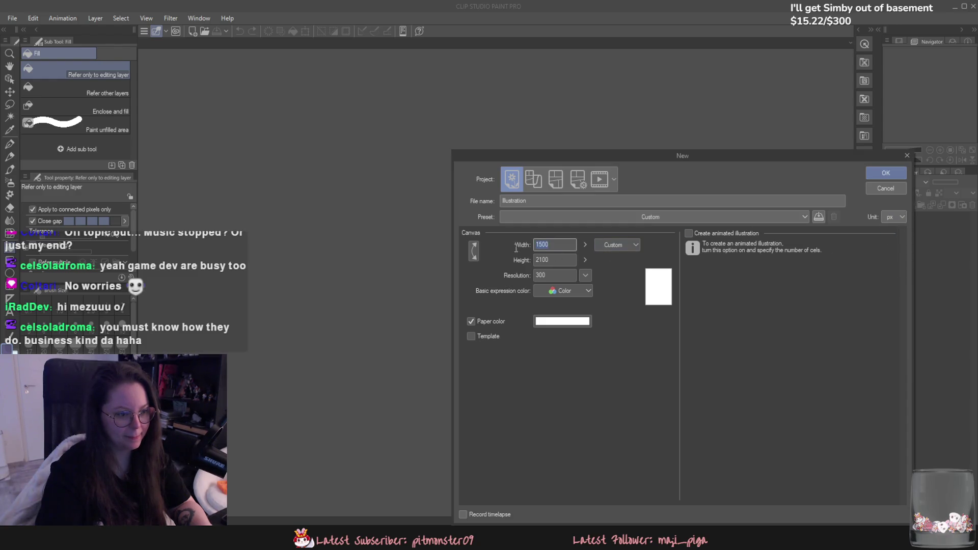
text(512)
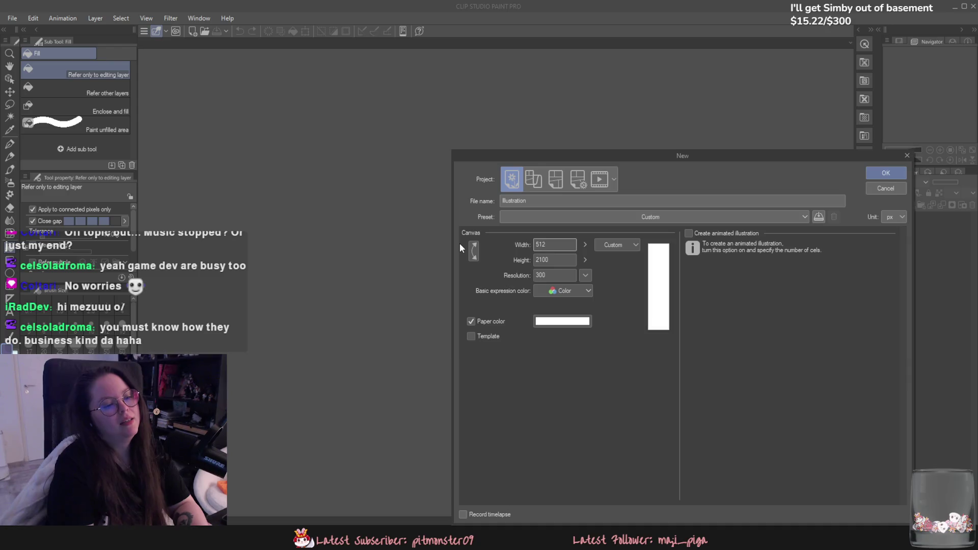
key(Tab)
text(512)
key(Return)
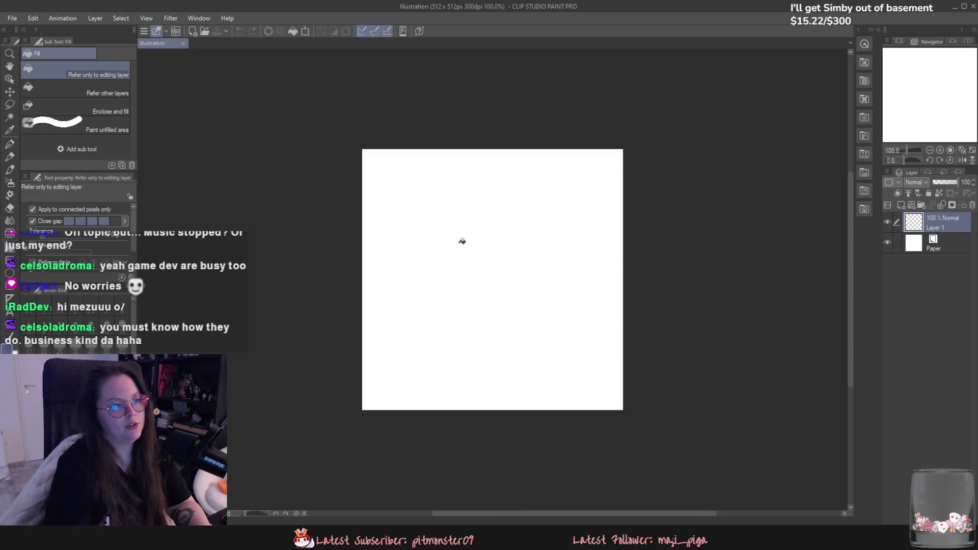
scroll(462, 242, up, 1)
key(p)
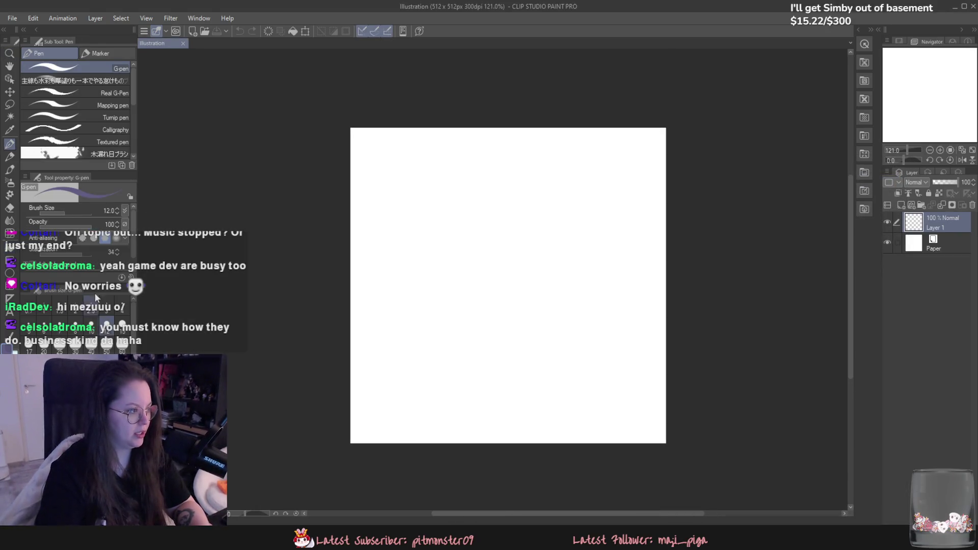
scroll(81, 141, down, 3)
scroll(56, 153, down, 2)
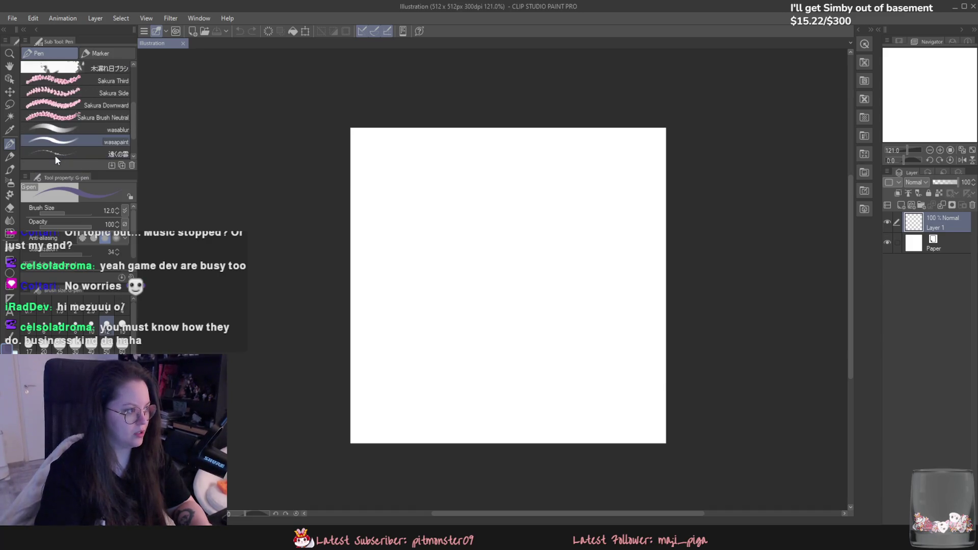
scroll(54, 153, down, 3)
Step: Try stamping small sakura flowers with the Sakura Brush Neutral, then undo them all
click(77, 96)
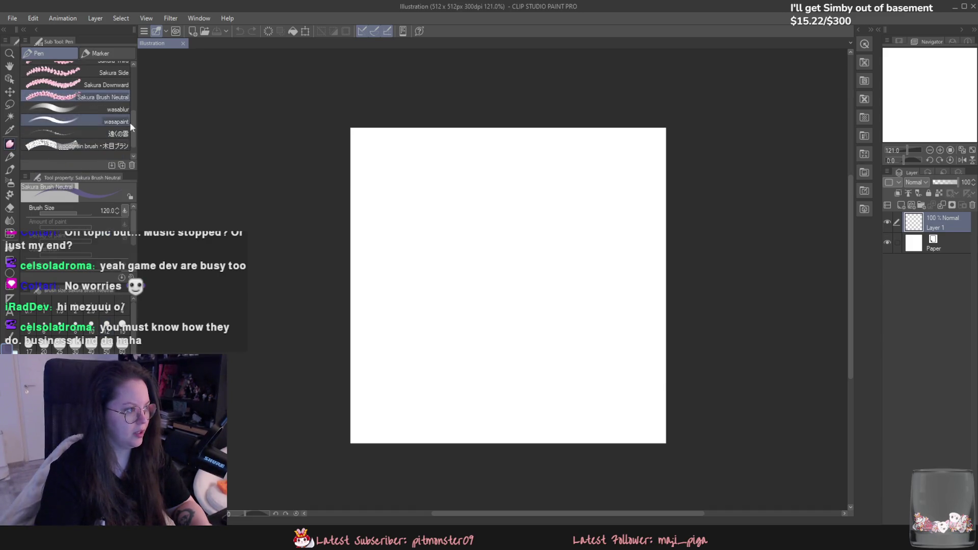
click(395, 240)
key(ctrl+z)
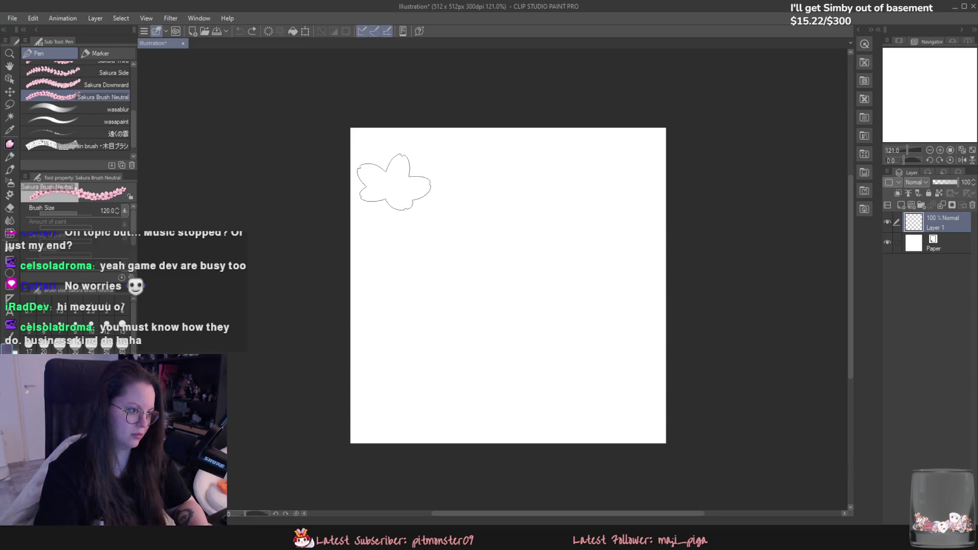
click(405, 176)
click(399, 246)
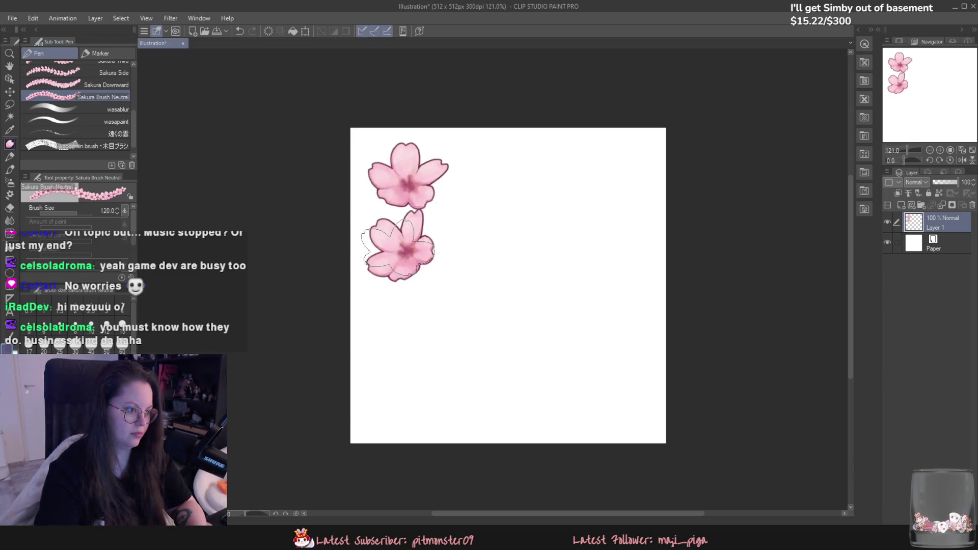
key(ctrl+z)
click(391, 248)
click(492, 191)
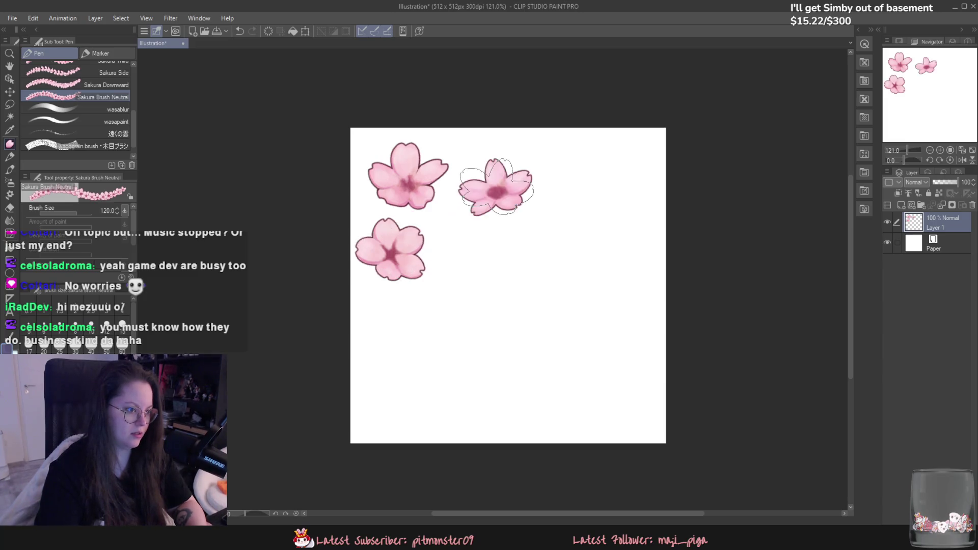
key(ctrl+z)
click(489, 159)
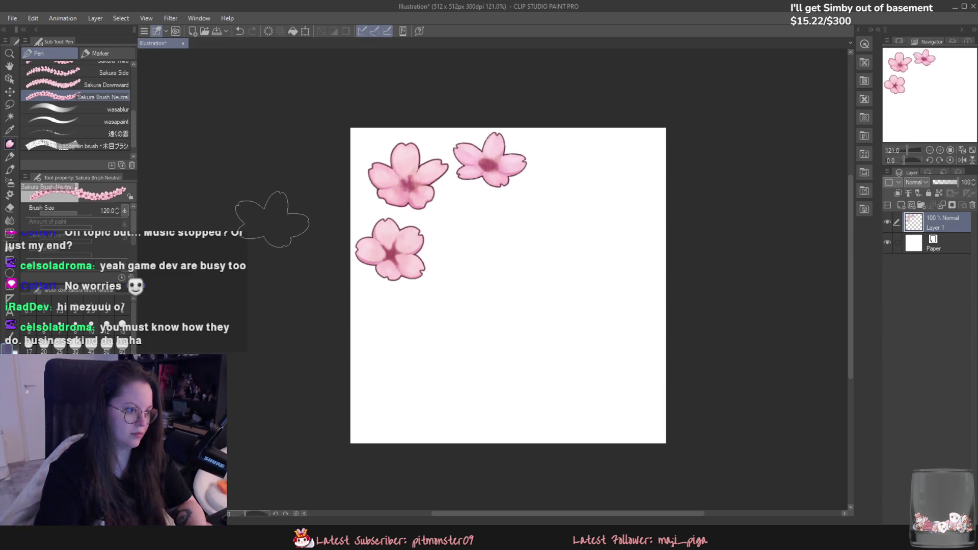
key(ctrl+z)
key(ctrl+z)
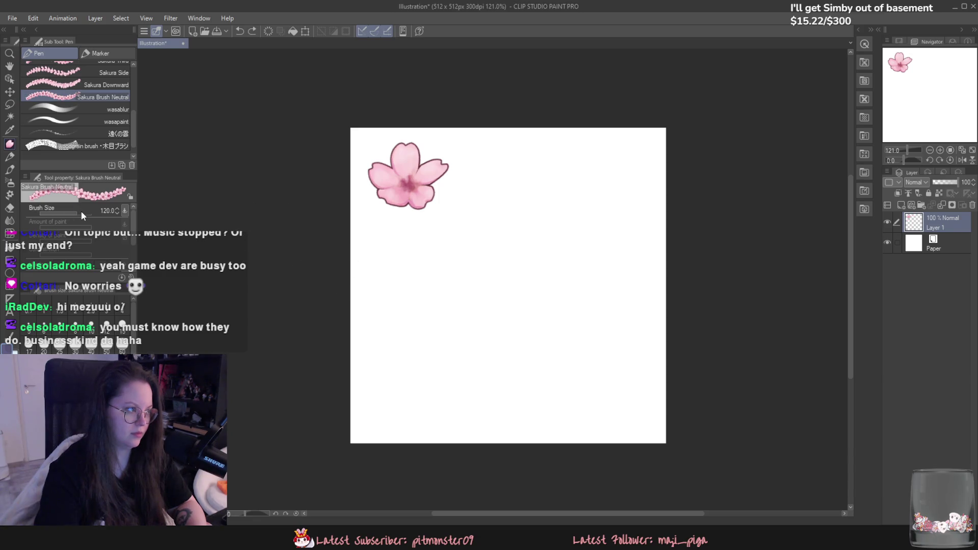
key(ctrl+z)
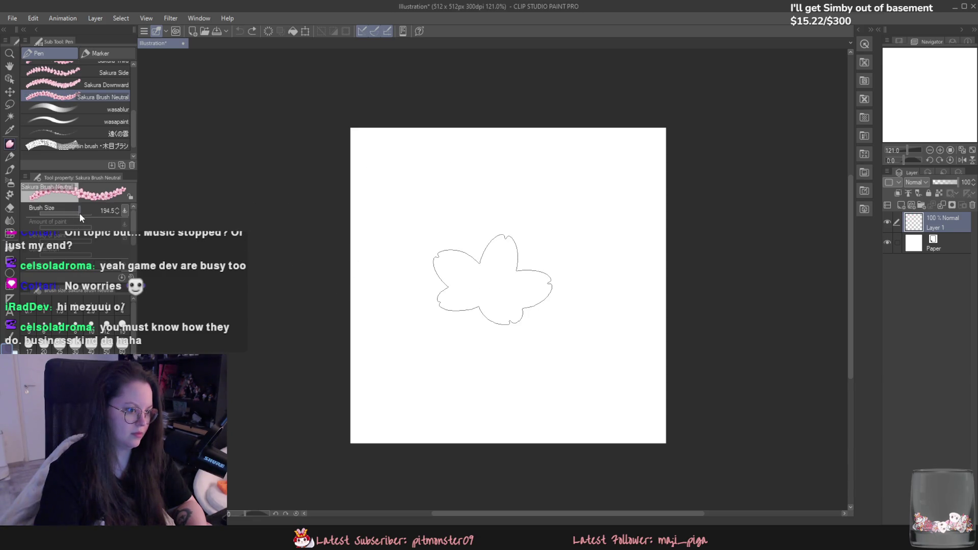
Step: Raise the brush size and stamp large flowers down the left, upper right, centre and lower right
click(424, 188)
click(412, 287)
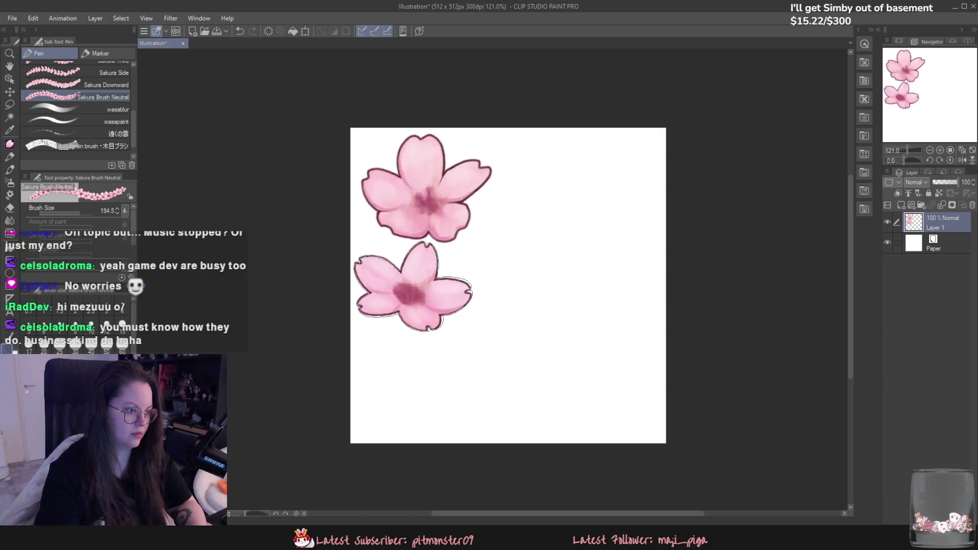
click(417, 386)
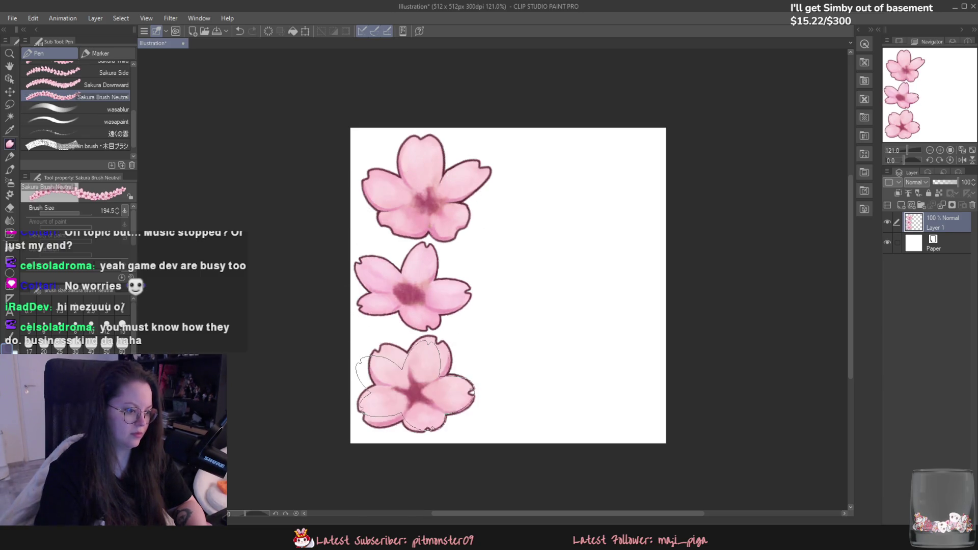
click(528, 348)
click(539, 233)
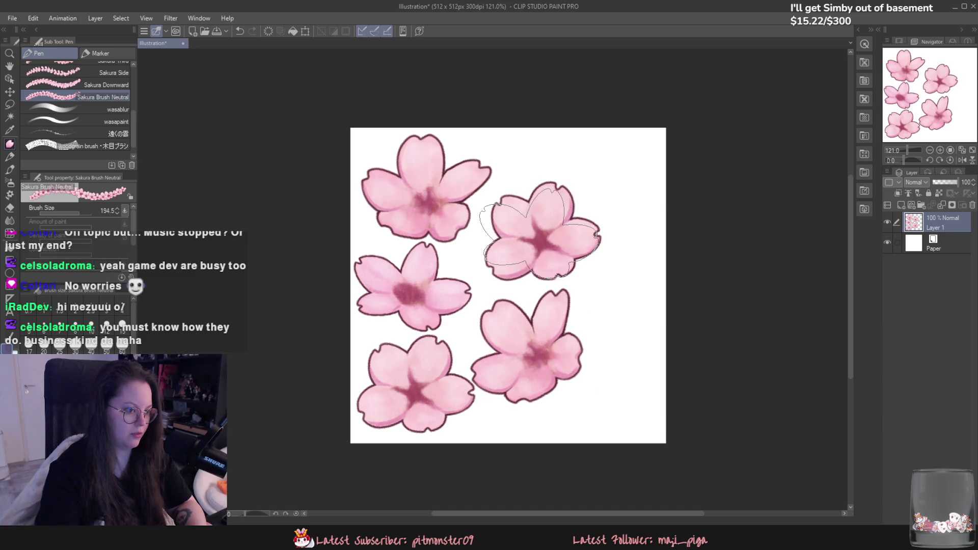
key(ctrl+z)
click(535, 237)
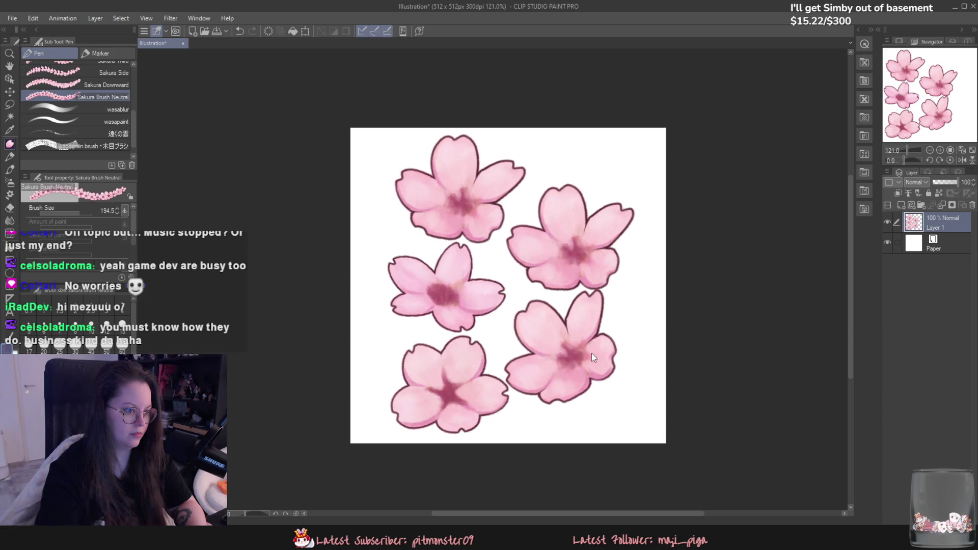
key(ctrl+z)
key(ctrl+z)
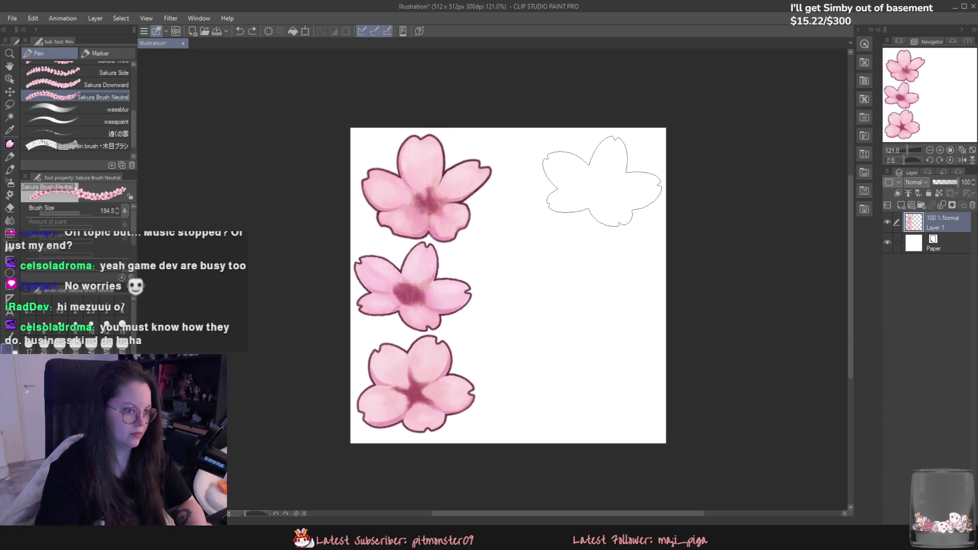
click(600, 183)
click(531, 244)
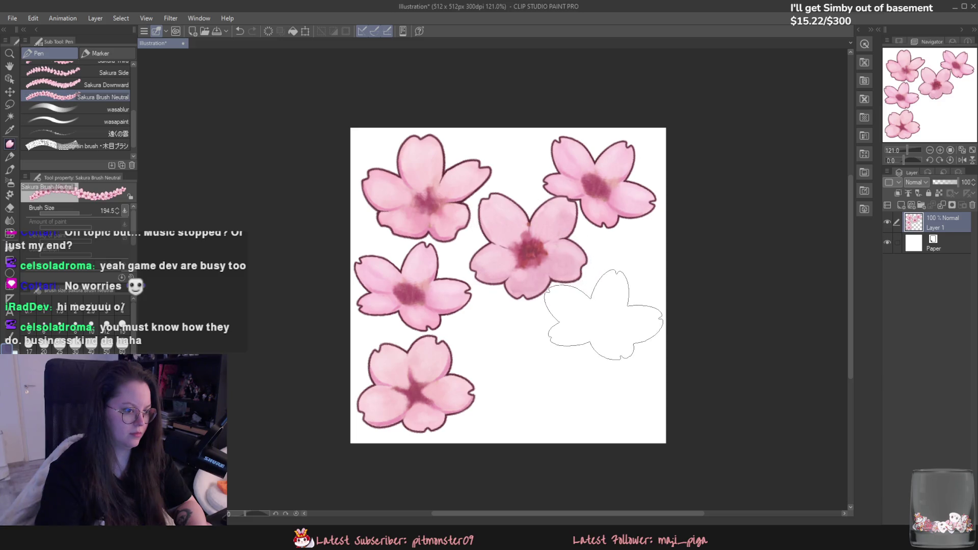
click(608, 321)
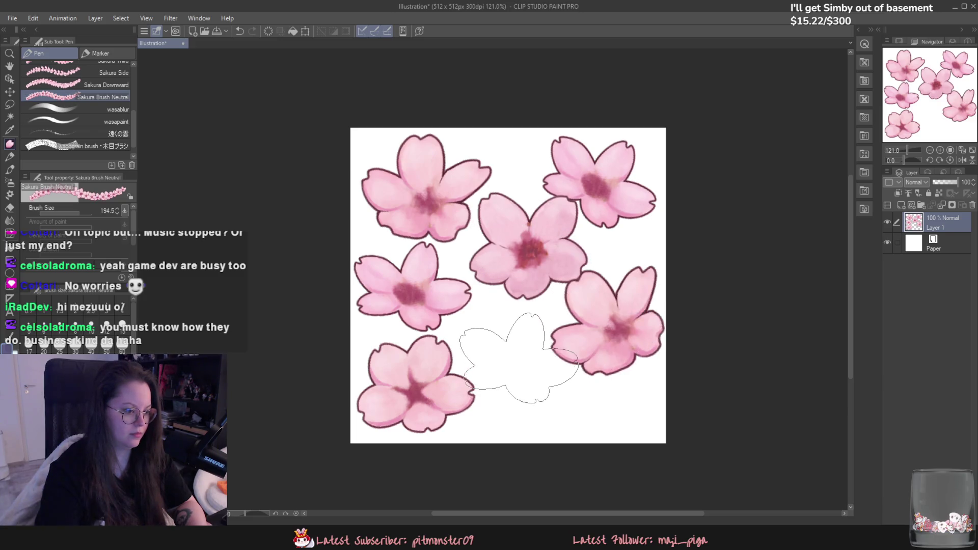
Step: Place the bottom-centre flower, retrying its position several times until it fits
click(521, 363)
key(ctrl+z)
click(512, 363)
key(ctrl+z)
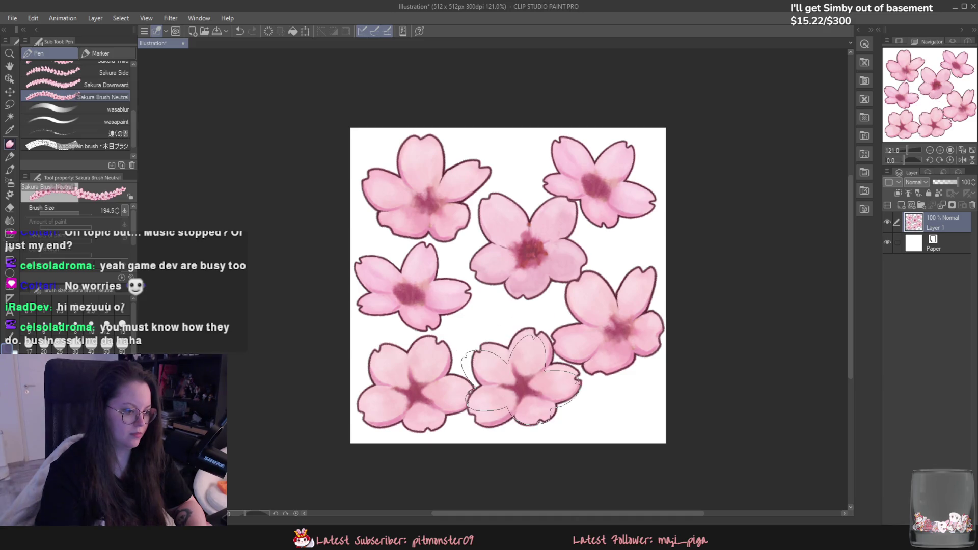
key(ctrl+z)
click(512, 353)
key(ctrl+z)
click(520, 377)
key(ctrl+z)
click(530, 397)
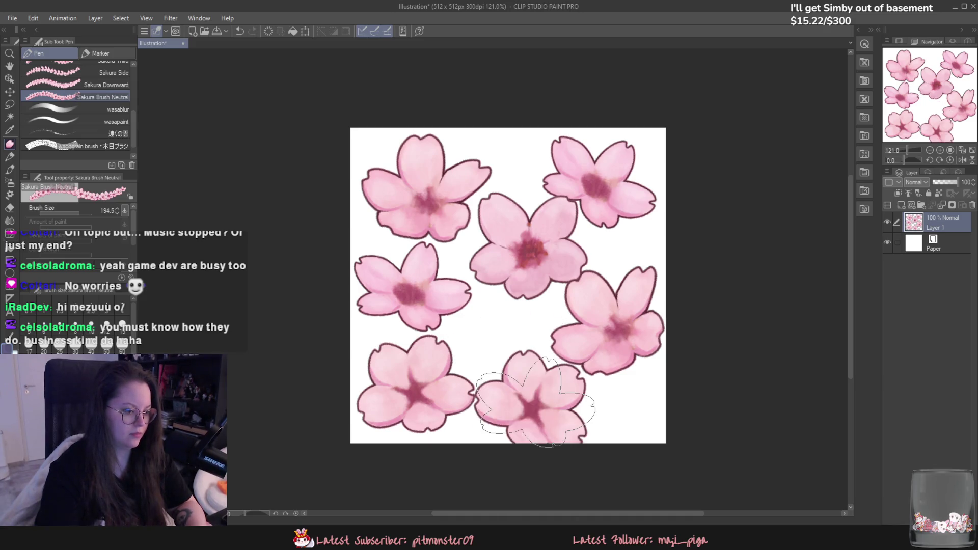
key(ctrl+z)
key(ctrl+z)
click(510, 359)
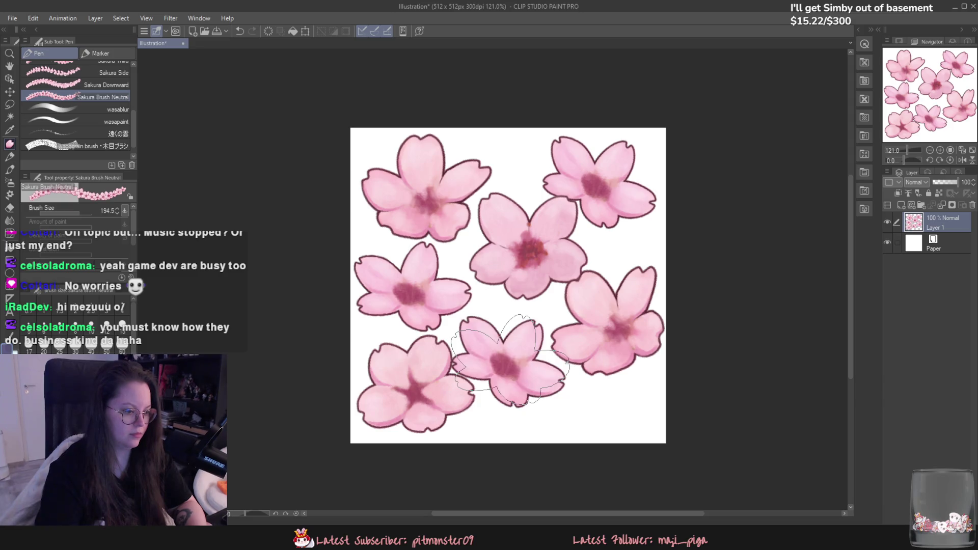
Step: Add a new Layer 2 and stamp the bottom-right corner flower on it
click(611, 409)
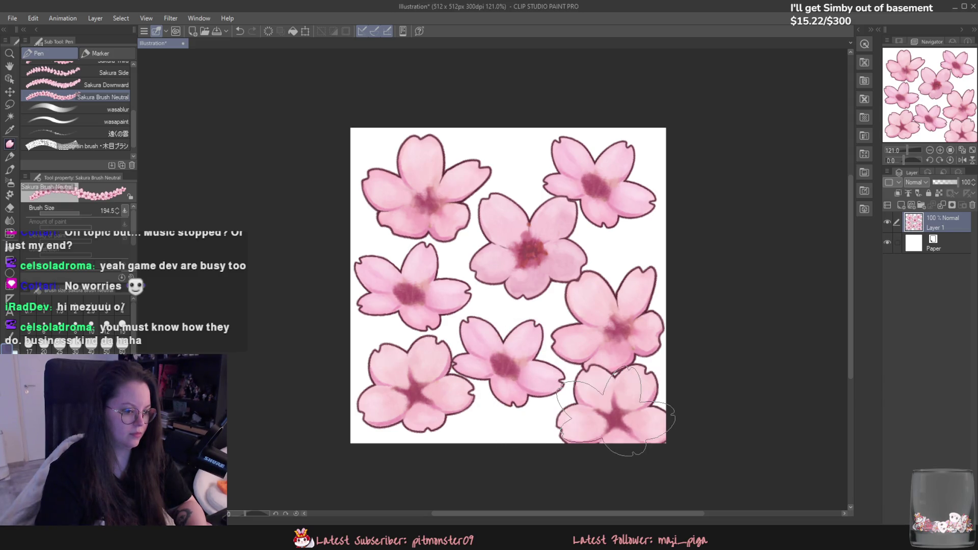
key(ctrl+z)
mouse_move(92, 212)
mouse_down()
mouse_move(76, 212)
mouse_move(95, 212)
mouse_up()
click(632, 402)
key(ctrl+z)
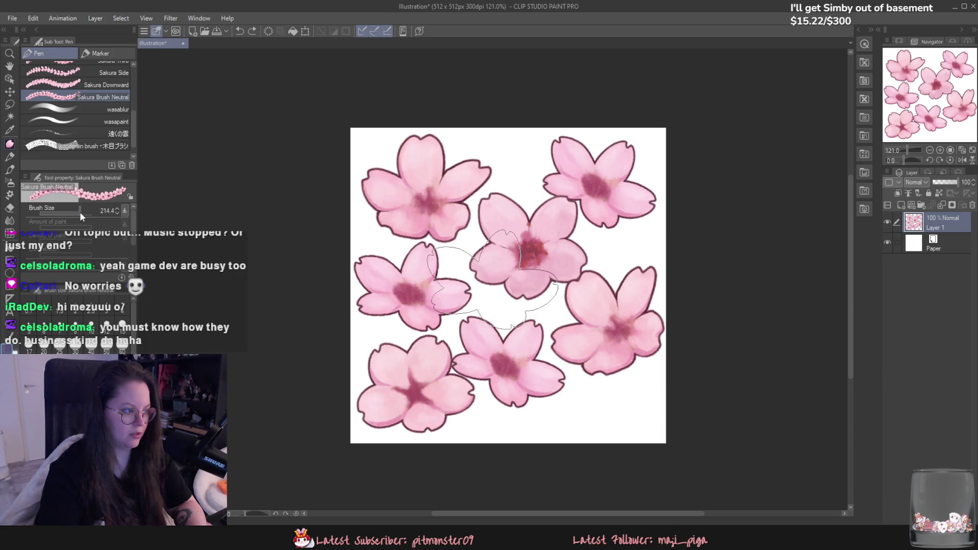
click(585, 393)
key(ctrl+z)
key(ctrl+shift+n)
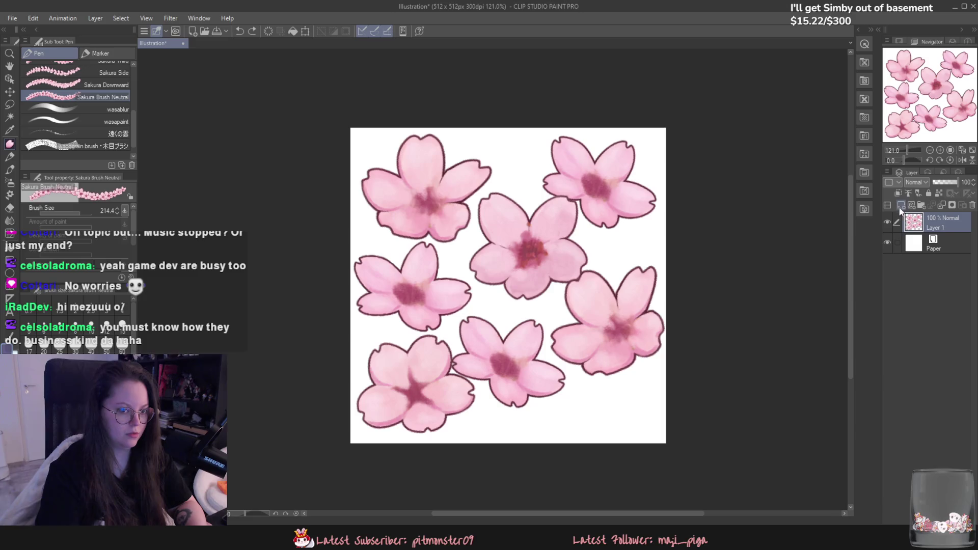
click(604, 394)
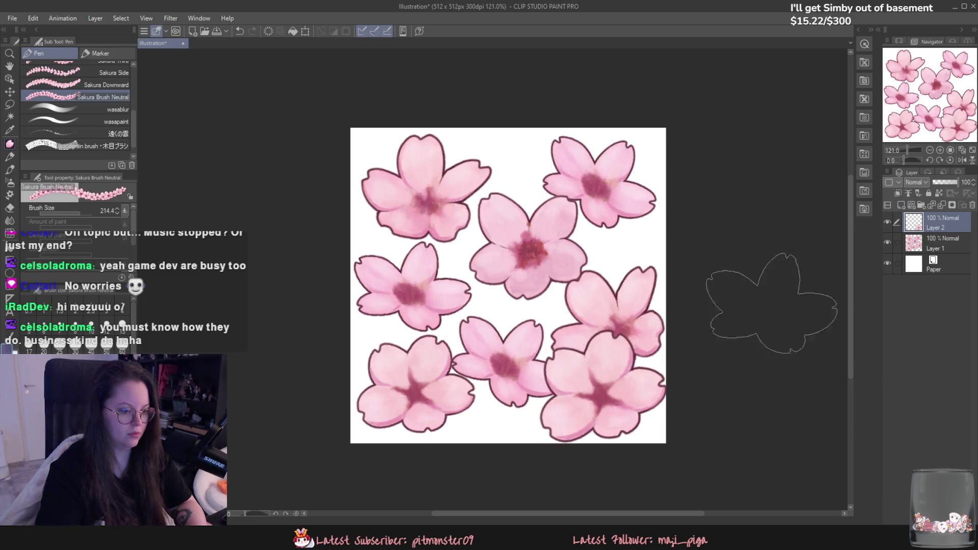
Step: Shrink the main flowers slightly on Layer 1 with Scale/Rotate
click(936, 243)
key(ctrl+t)
drag(665, 438, 659, 427)
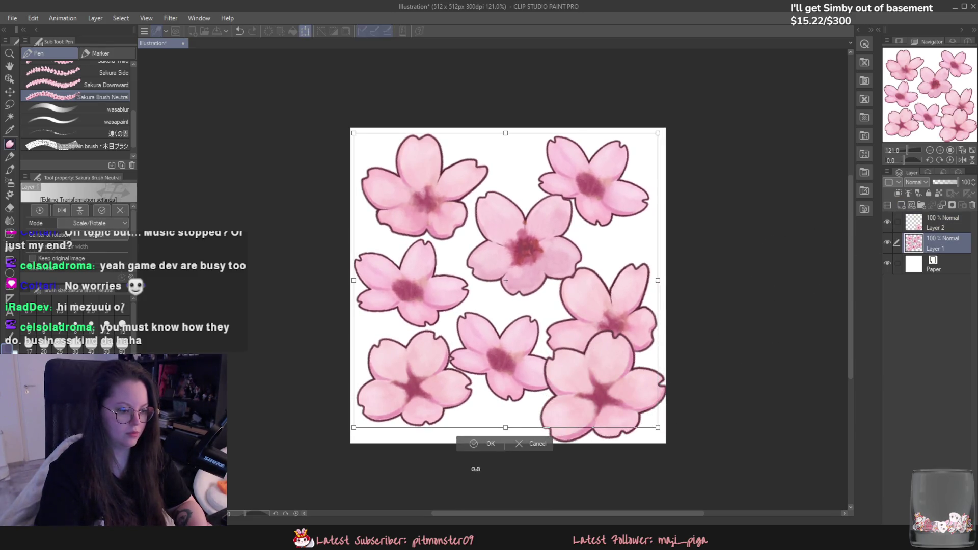
click(482, 445)
Step: Shrink and tilt the bottom-right flower into the corner, merge the flower layers and add an empty layer above
click(915, 224)
key(ctrl+t)
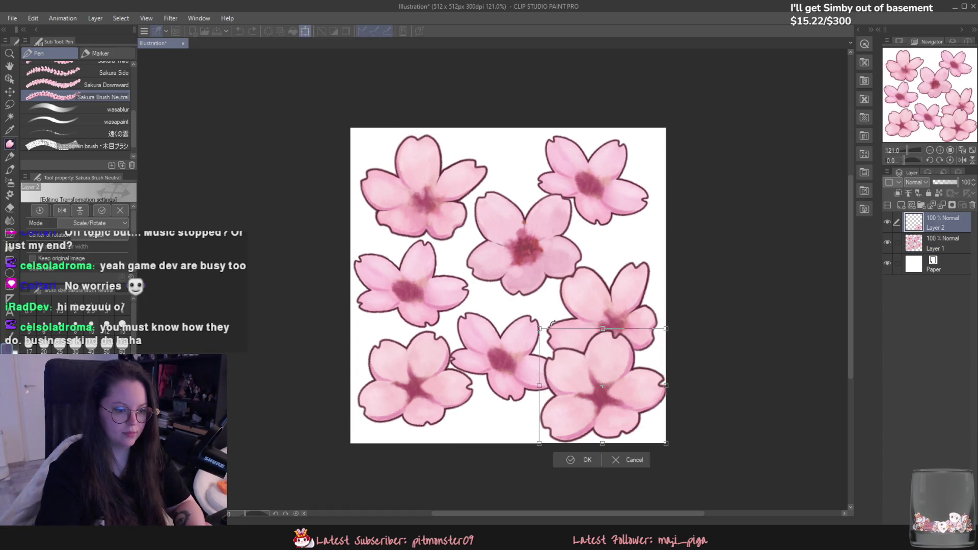
mouse_move(604, 383)
mouse_down()
mouse_move(595, 397)
mouse_move(625, 404)
mouse_move(632, 391)
mouse_up()
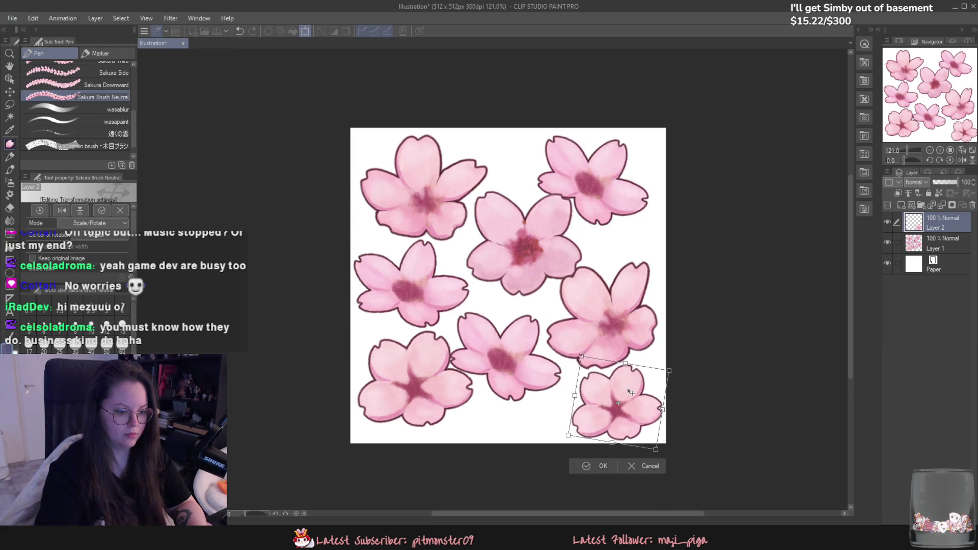
click(600, 466)
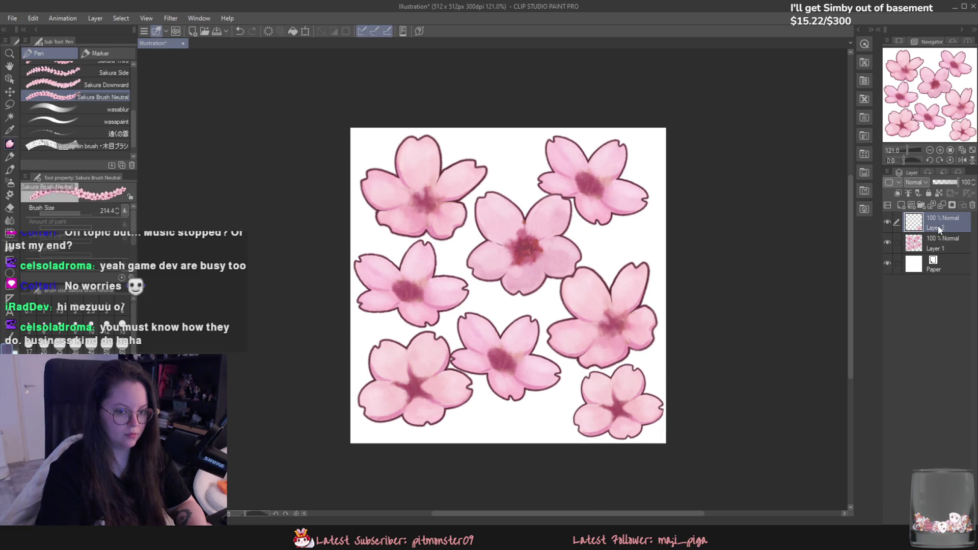
click(913, 207)
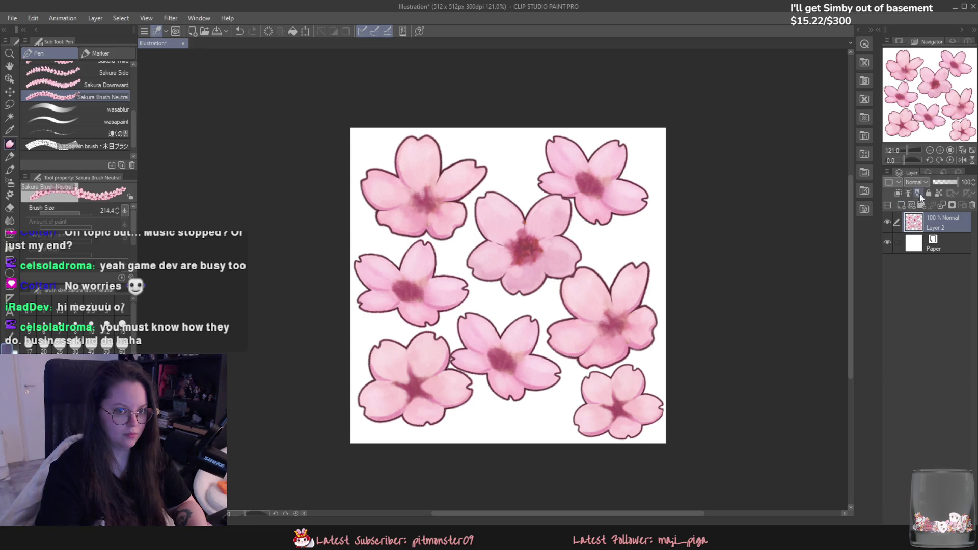
click(900, 207)
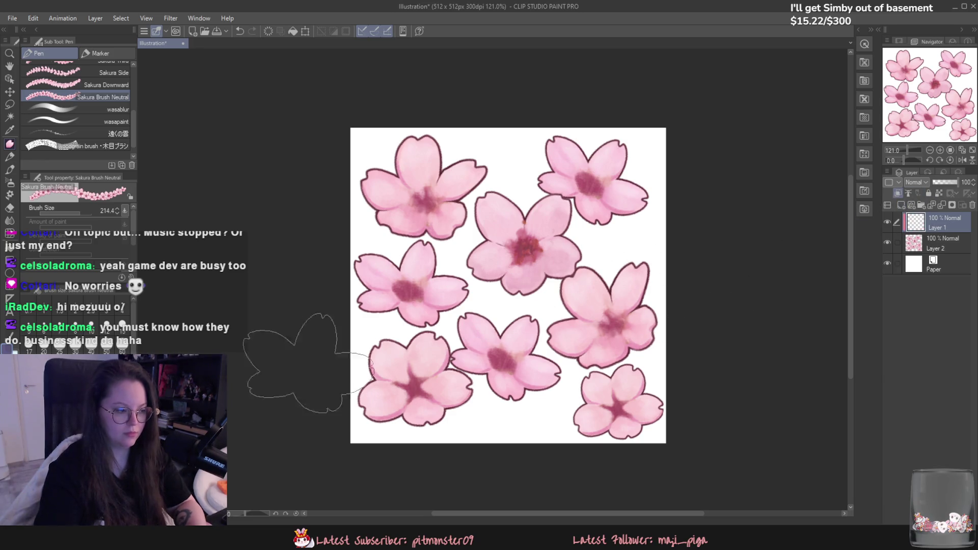
Step: Fill a layer white over the blossoms and a new Layer 3 black behind them to make white silhouettes
key(g)
click(412, 323)
key(slash)
click(934, 262)
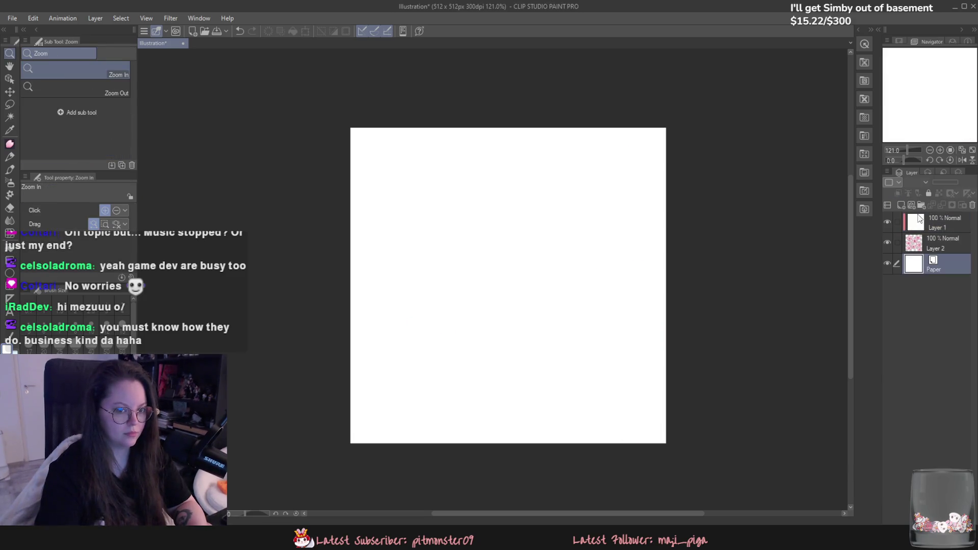
click(903, 207)
key(g)
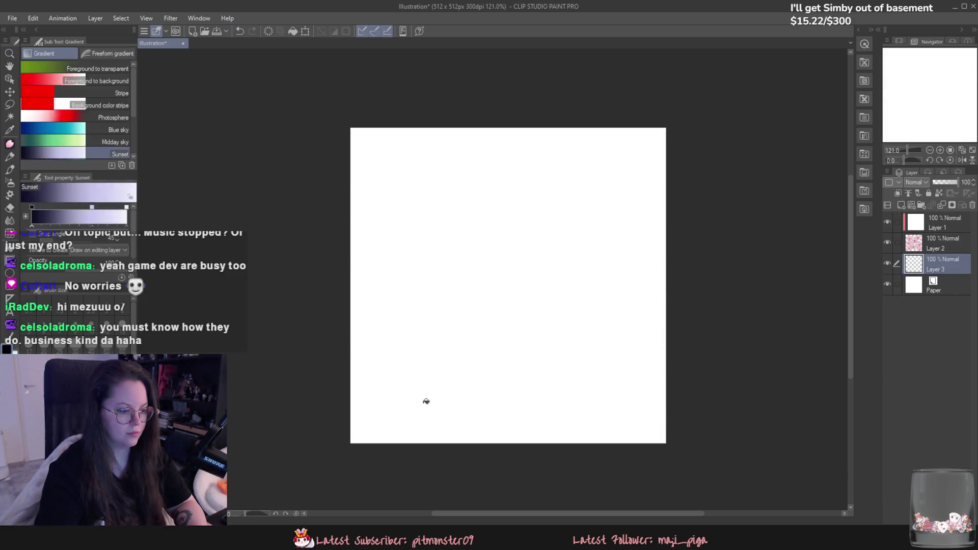
click(421, 402)
key(slash)
scroll(422, 402, down, 4)
scroll(416, 404, down, 3)
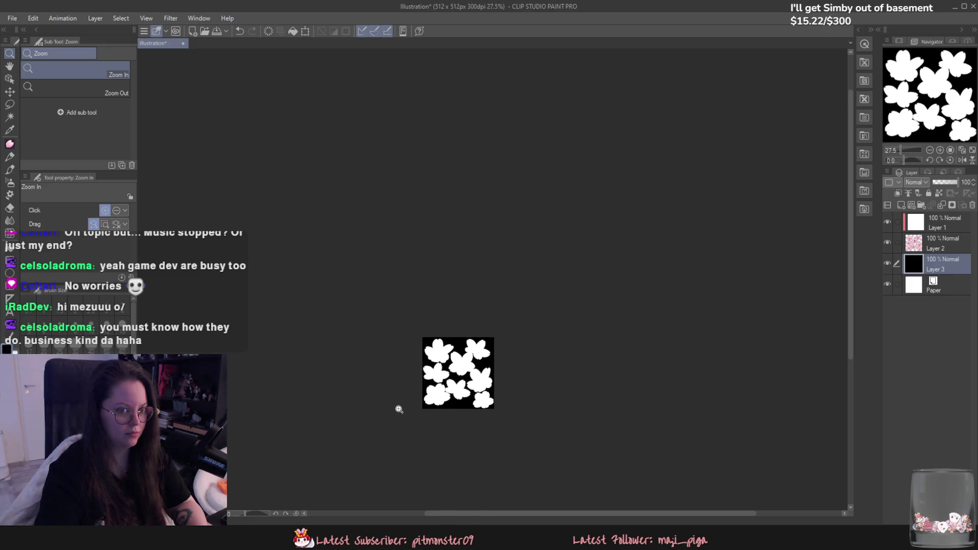
scroll(398, 410, up, 6)
scroll(489, 260, down, 2)
scroll(535, 276, down, 1)
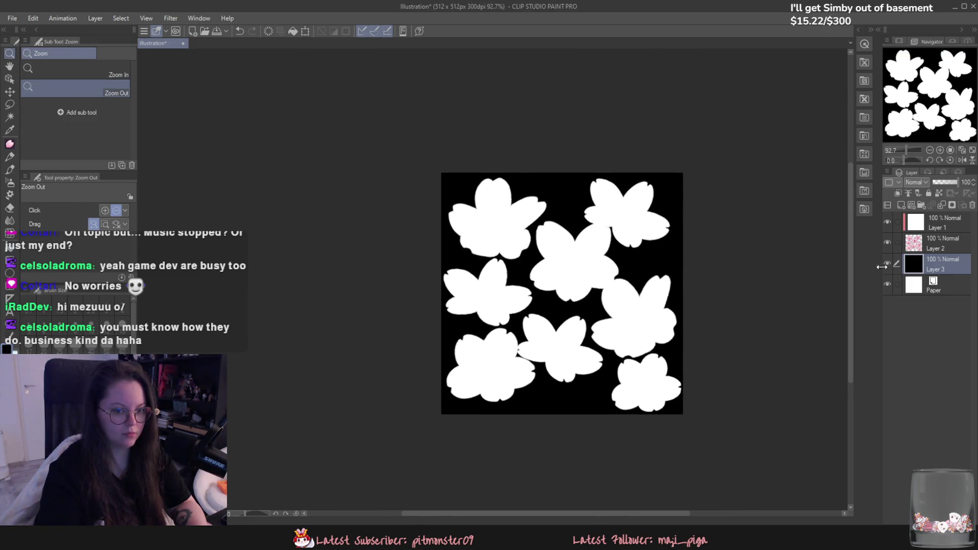
Step: Hide Layer 3 and Paper for a transparent background and bring up Save As to export the mask
click(888, 283)
click(888, 265)
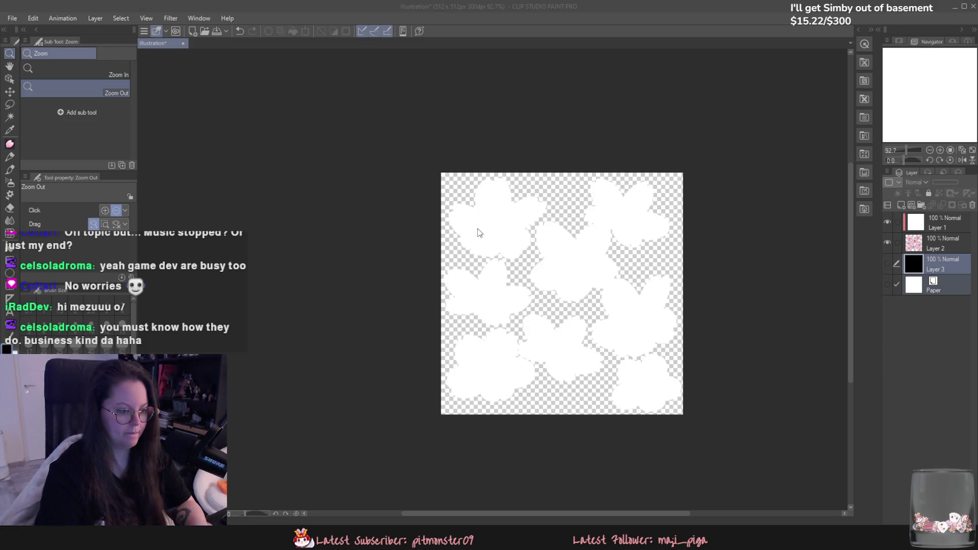
key(ctrl+shift+s)
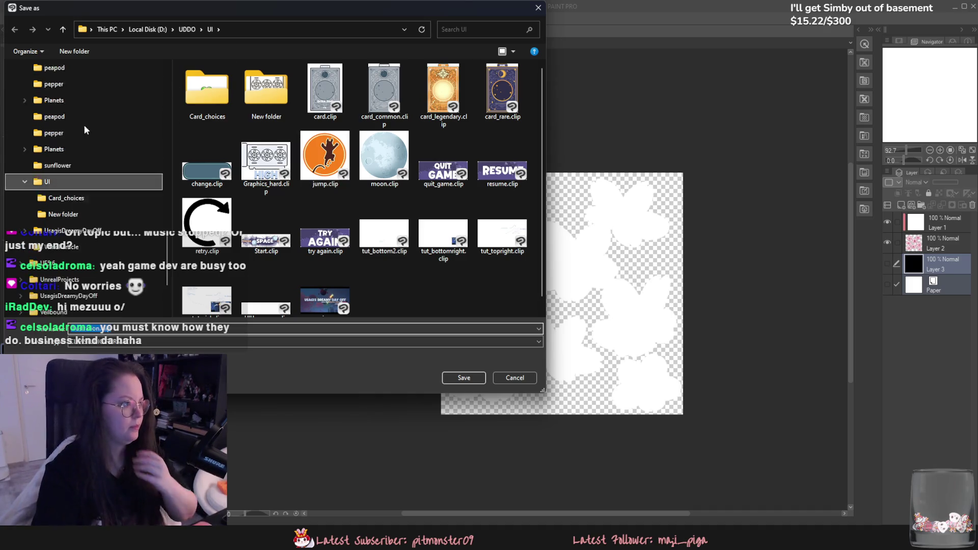
scroll(82, 130, up, 2)
scroll(82, 128, up, 2)
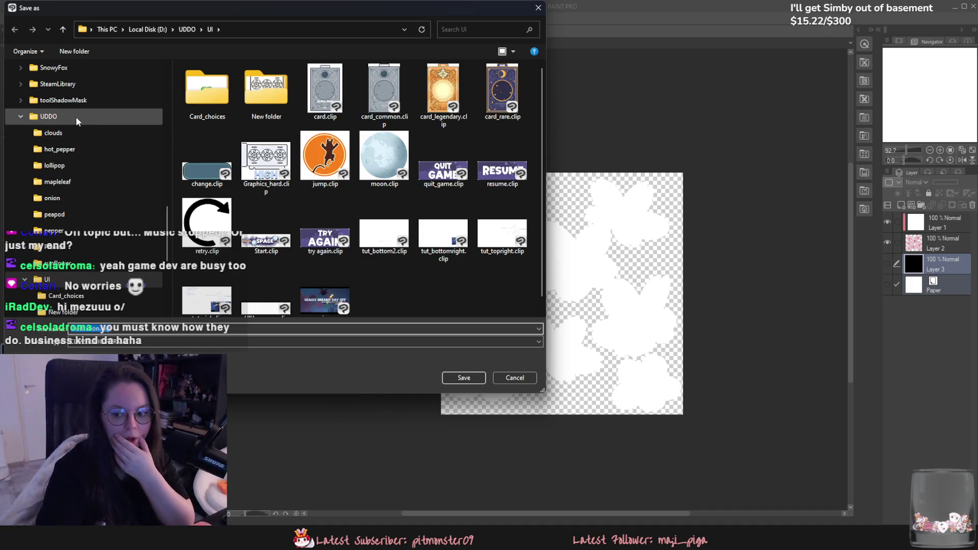
scroll(74, 113, up, 3)
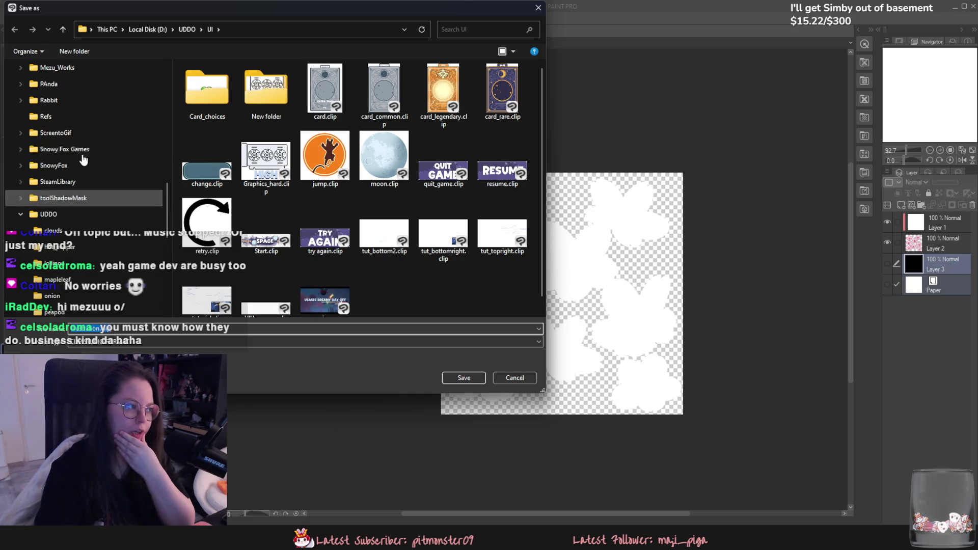
scroll(74, 114, up, 2)
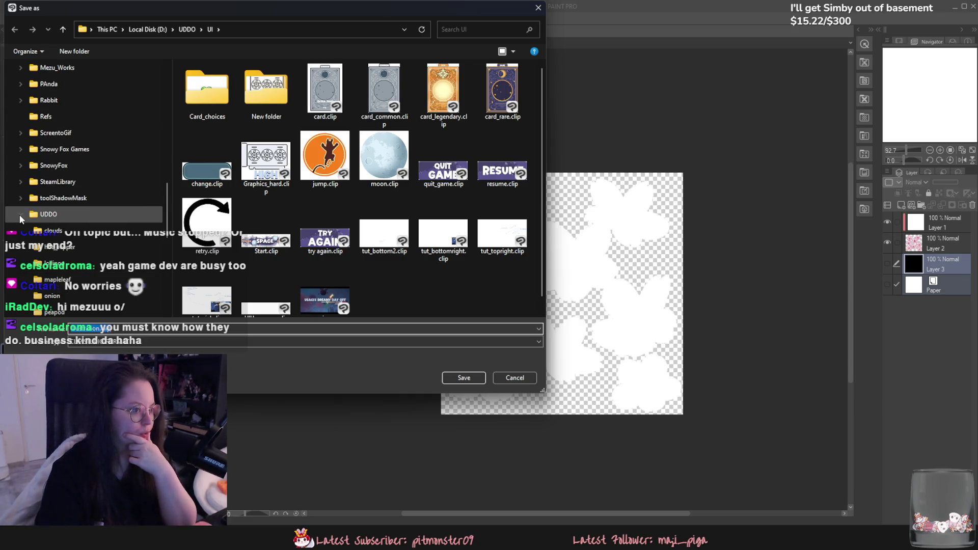
scroll(71, 201, up, 3)
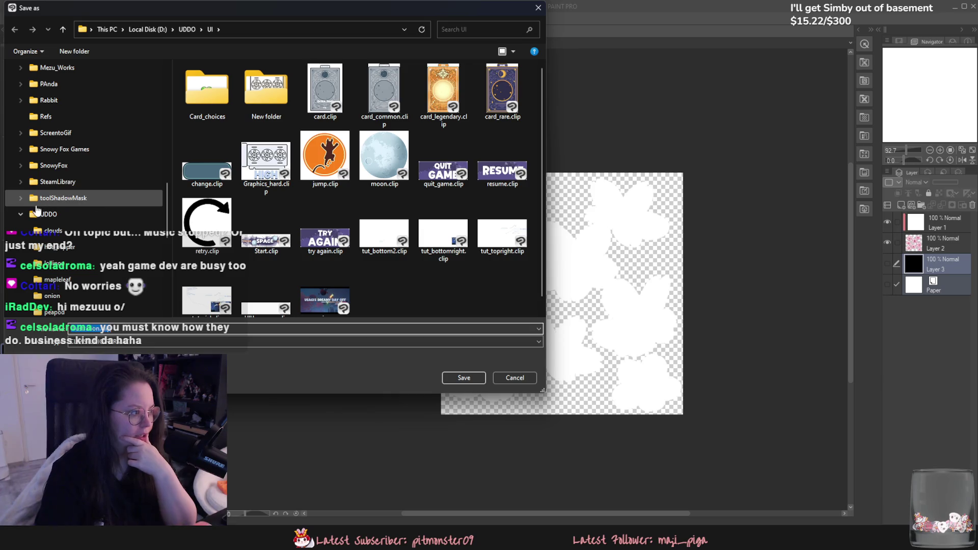
scroll(71, 201, up, 2)
scroll(71, 201, up, 3)
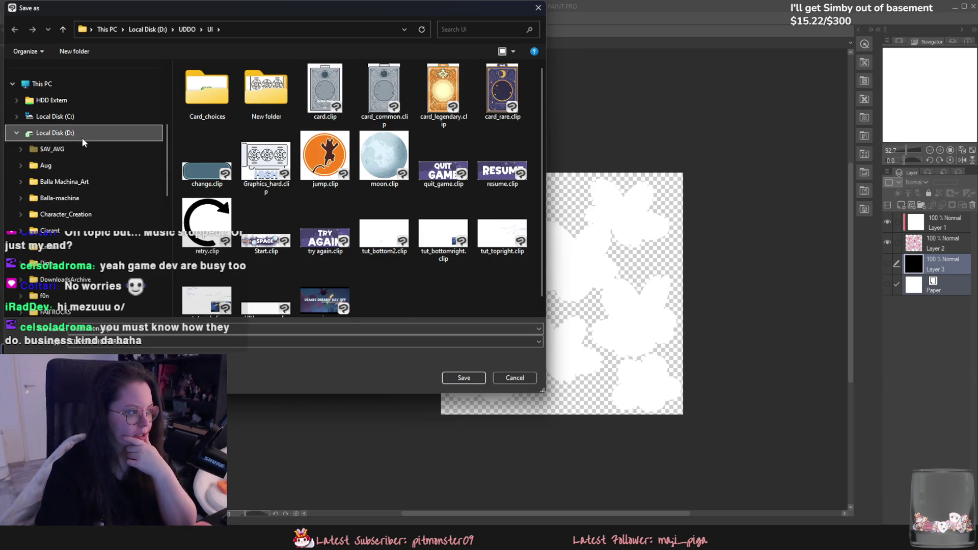
Step: Browse the save dialog to D:\Veilbound\3D\Foliage\Forest Bundle, backing out of a detour into 2D
click(82, 132)
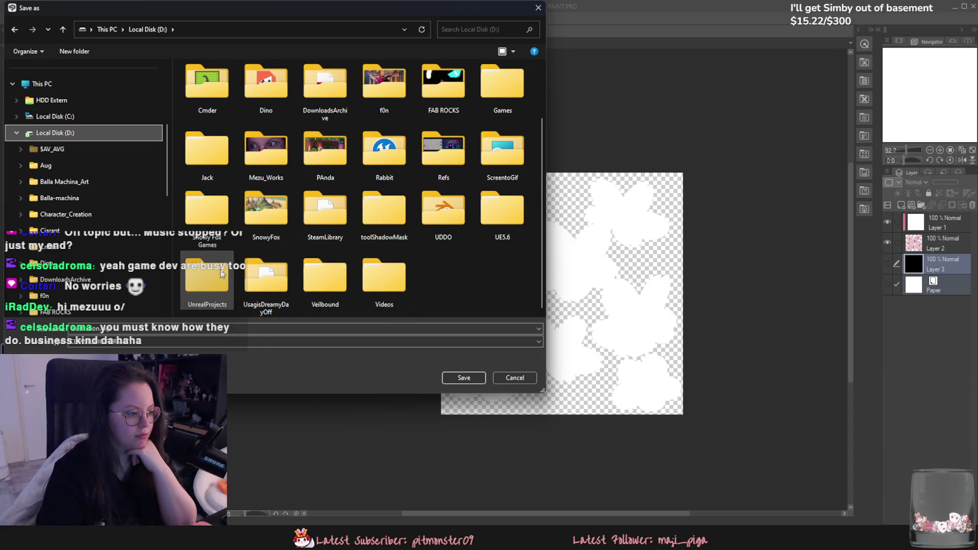
double_click(325, 279)
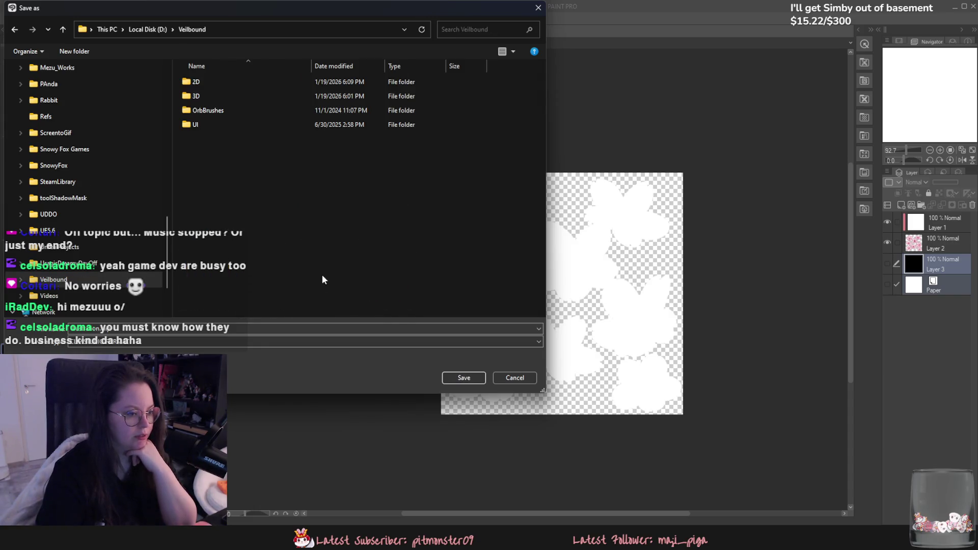
double_click(268, 83)
key(alt+Left)
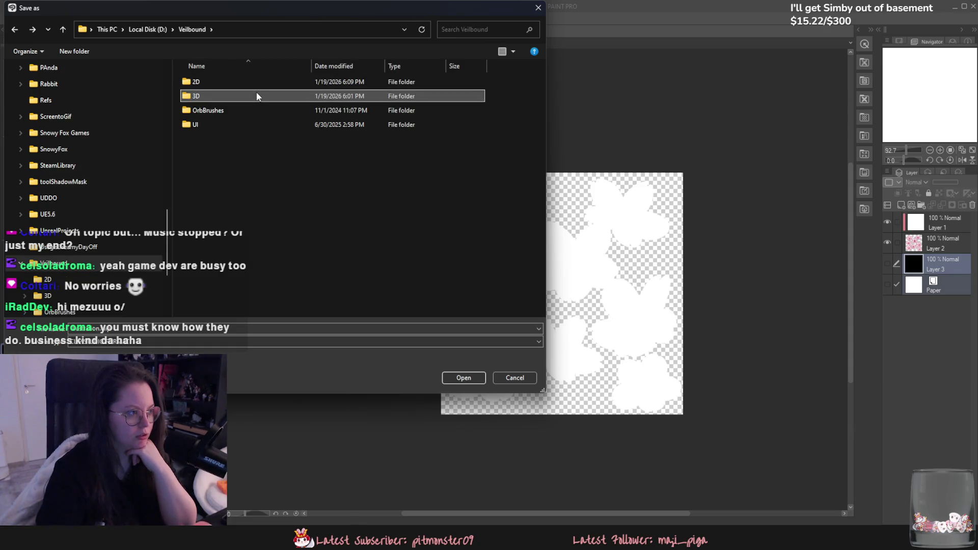
double_click(255, 95)
double_click(245, 138)
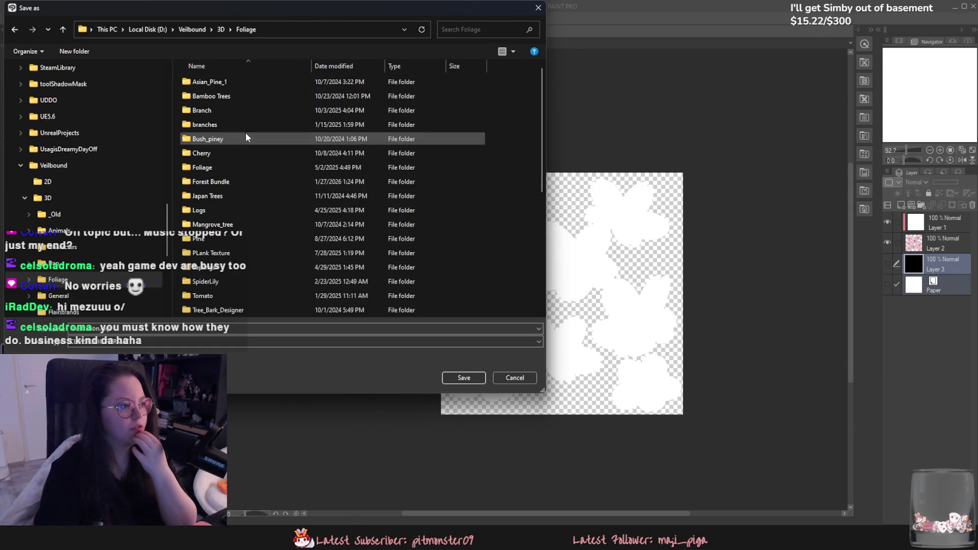
double_click(253, 182)
Step: Replace the file name and save the blossom mask into Forest Bundle
click(252, 328)
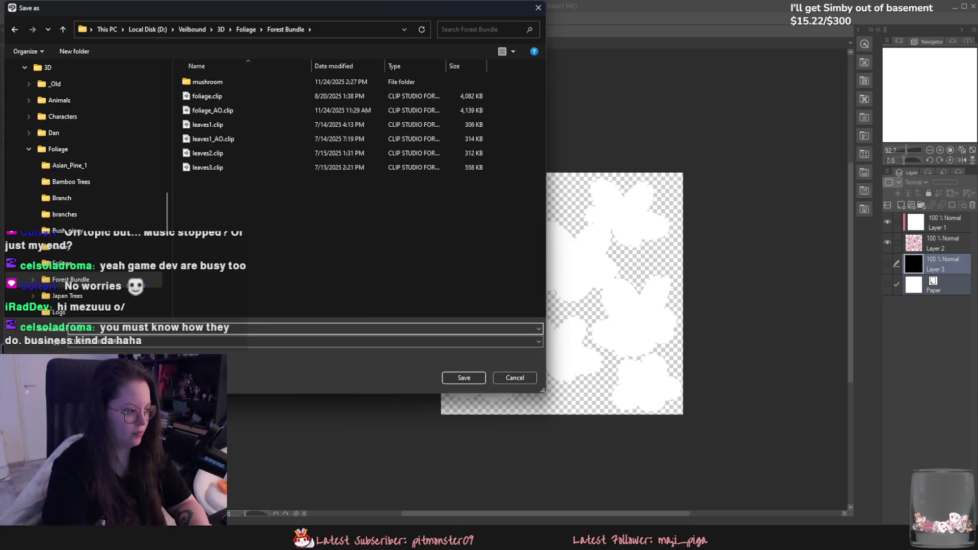
key(Return)
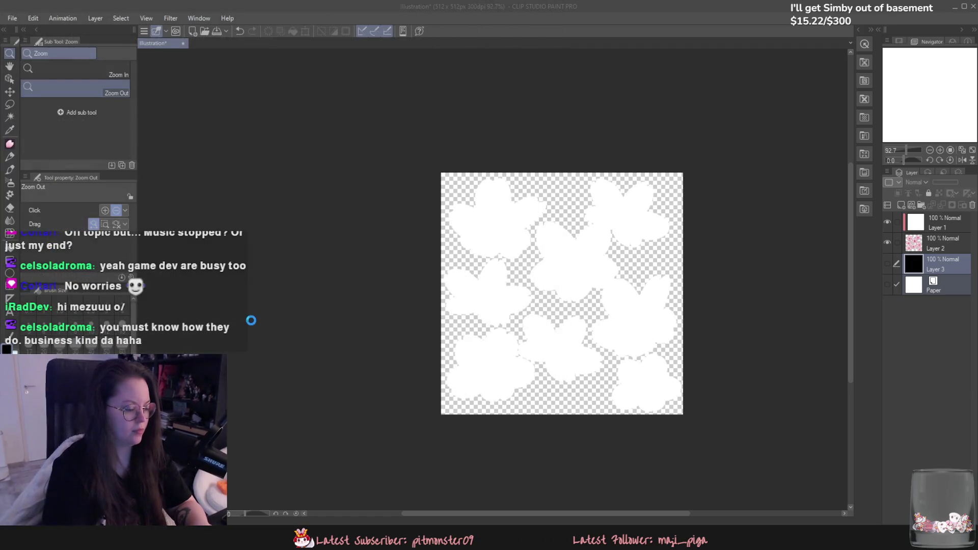
Step: Save all changed content in the Unreal Editor and return to Clip Studio Paint
key(alt+Tab)
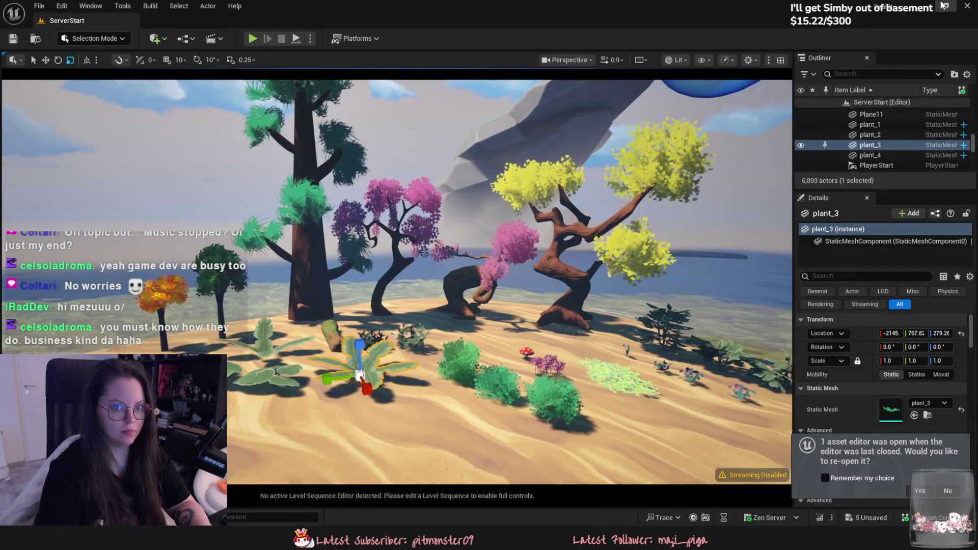
key(ctrl+shift+s)
click(519, 388)
key(alt+Tab)
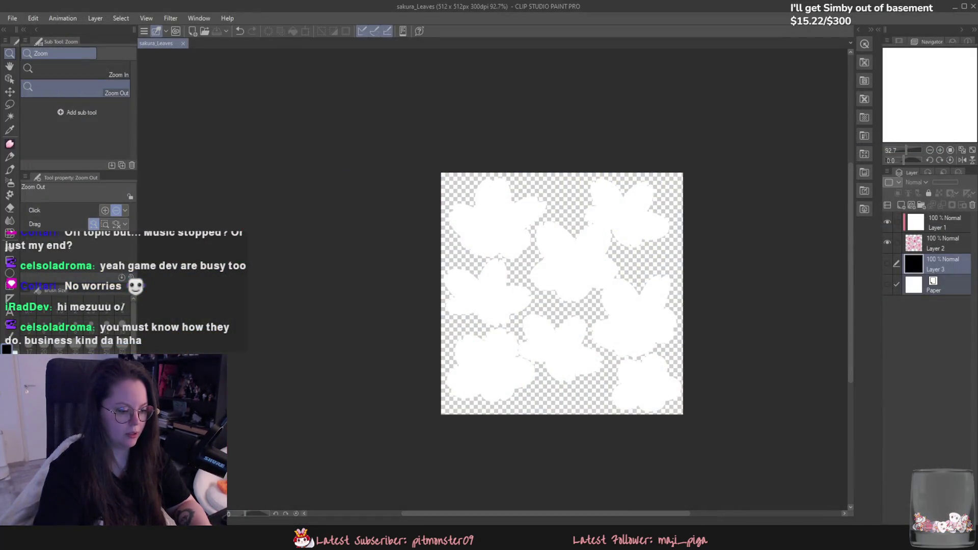
Step: Launch GitHub Desktop from Windows search and choose main from the Current branch list
key(super)
text(Epic Games Launcher)
key(Escape)
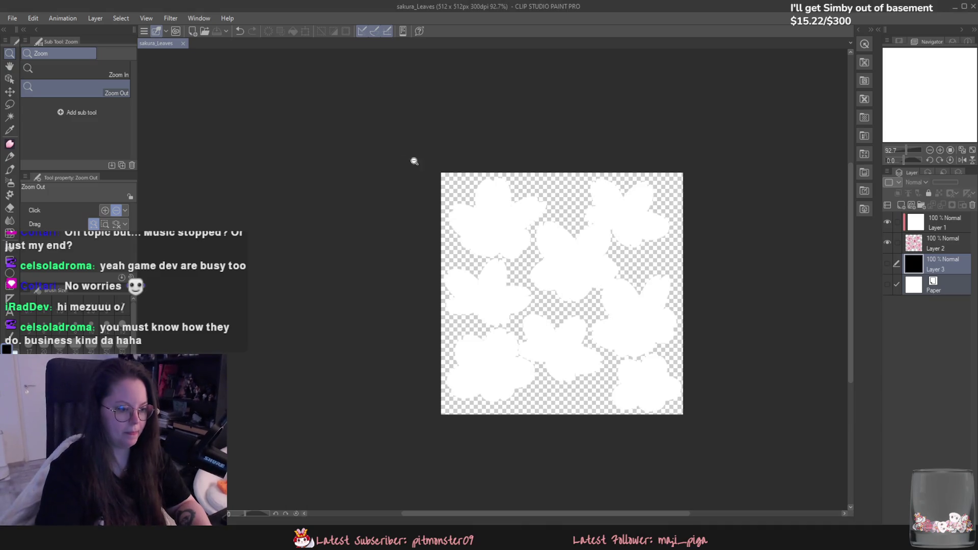
key(super)
text(GitHub Desktop)
key(Return)
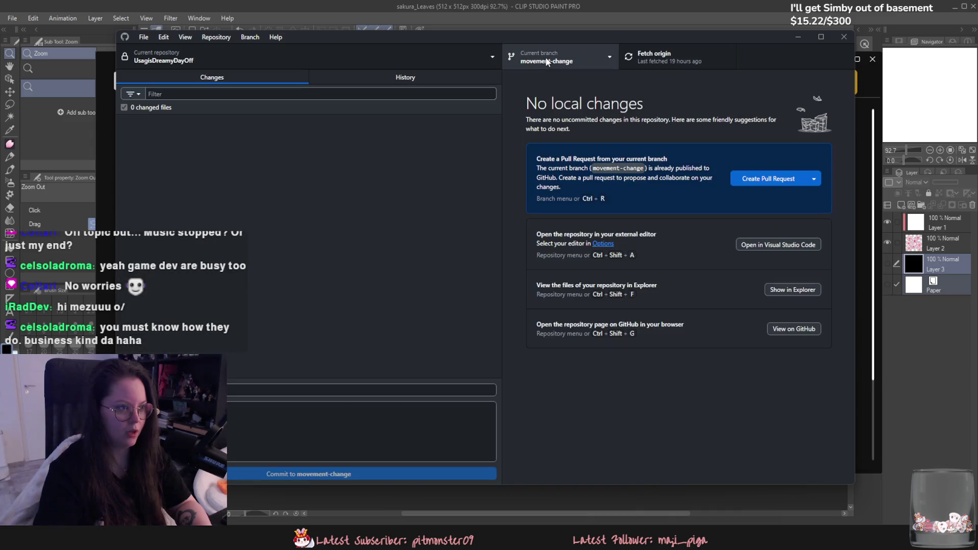
click(562, 58)
click(589, 118)
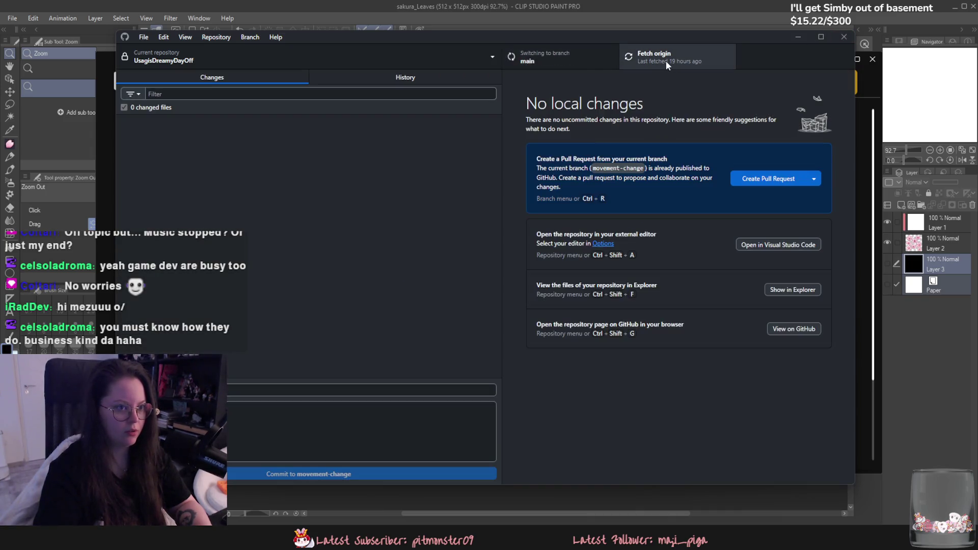
Step: Fetch and pull the 4 new commits from origin into main, then minimize GitHub Desktop
click(627, 58)
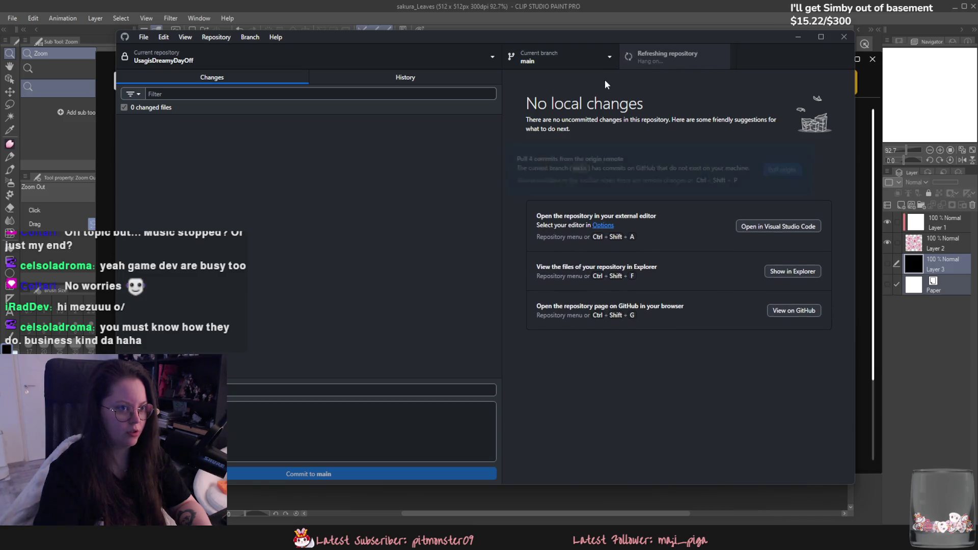
click(657, 58)
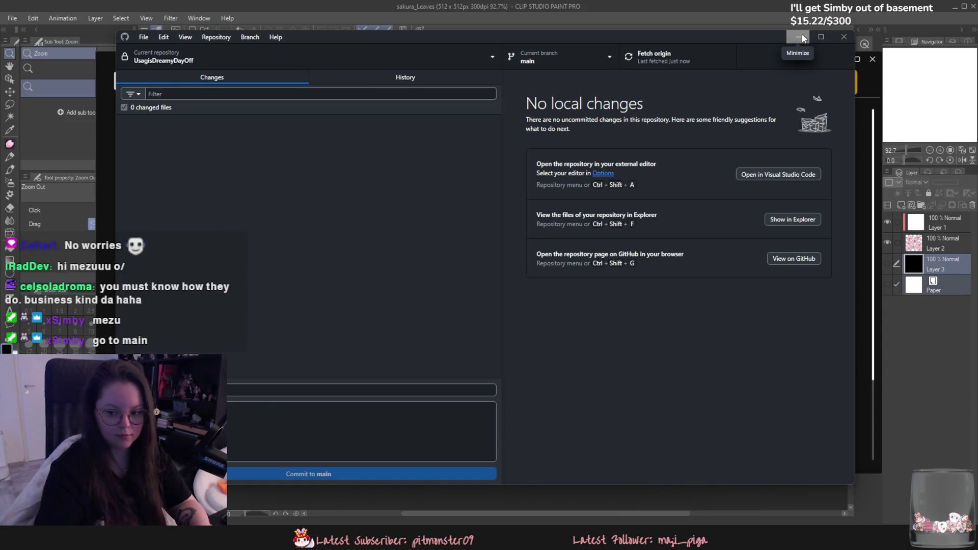
click(801, 40)
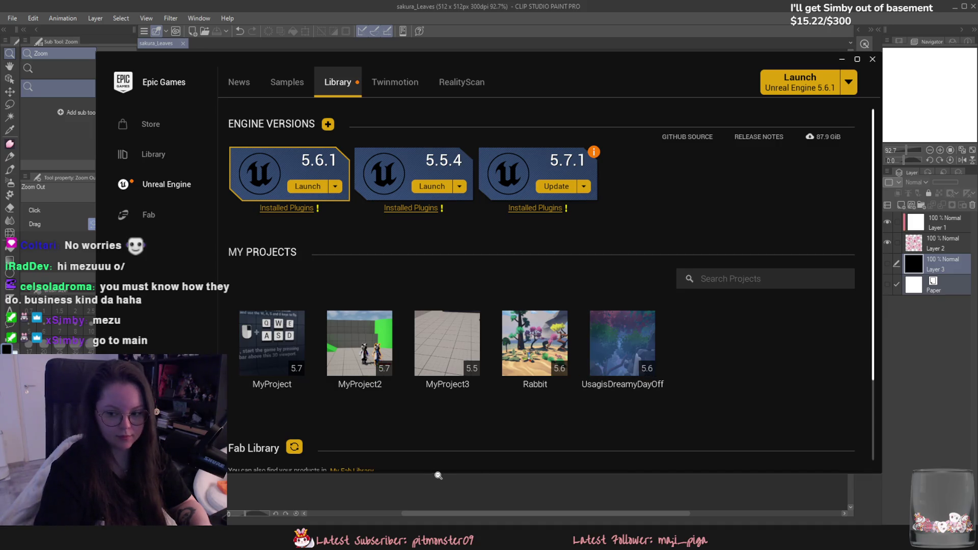
Step: Launch UsagisDreamyDayOff from the Epic Games Launcher and trigger a manual recompile with Ctrl+Alt+F11
double_click(610, 357)
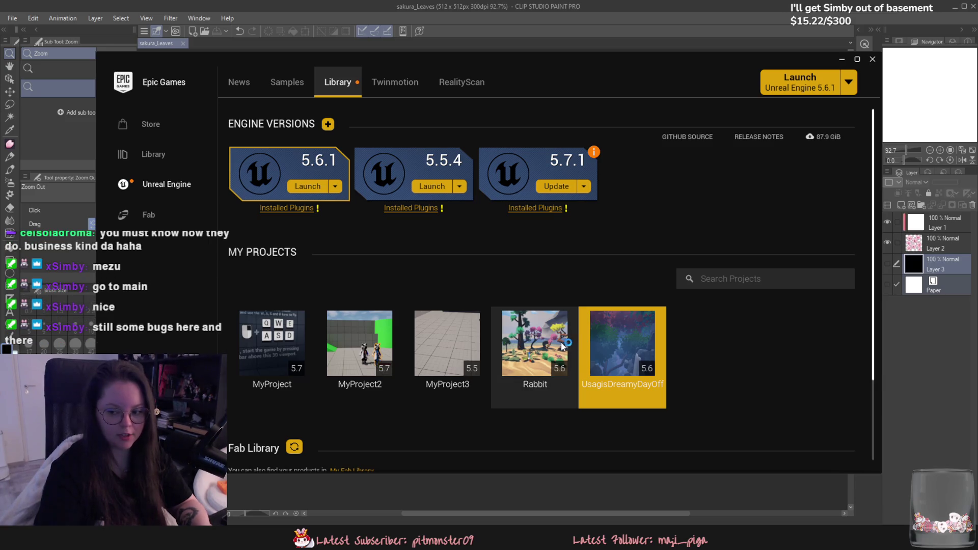
click(842, 60)
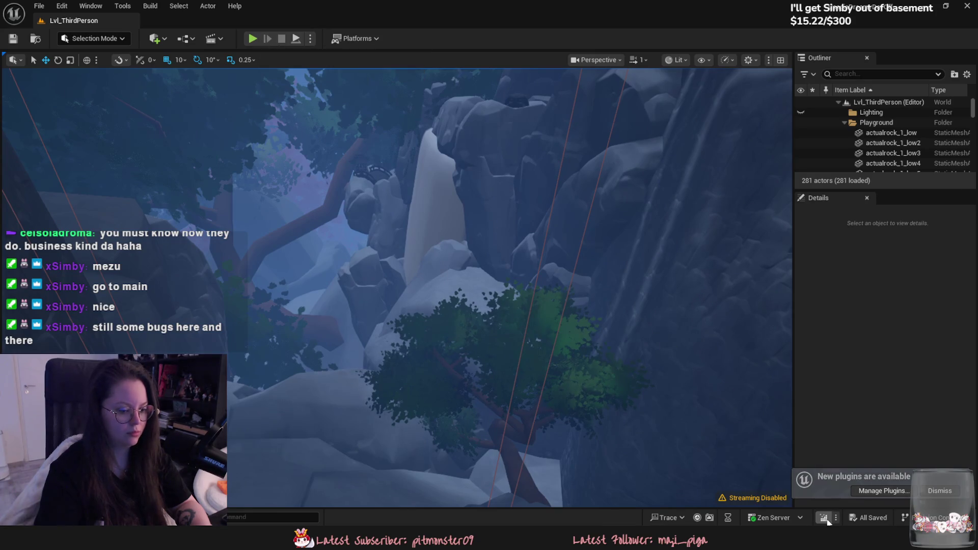
key(ctrl+alt+F11)
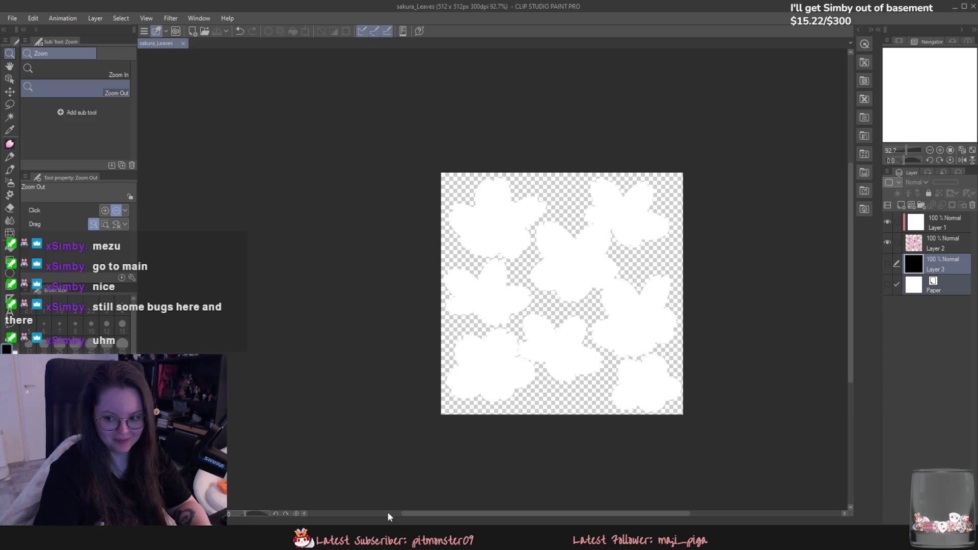
Step: Reopen the Epic Games Launcher and show the UsagisDreamyDayOff project in its folder
key(super)
text(epic games launcher)
key(Return)
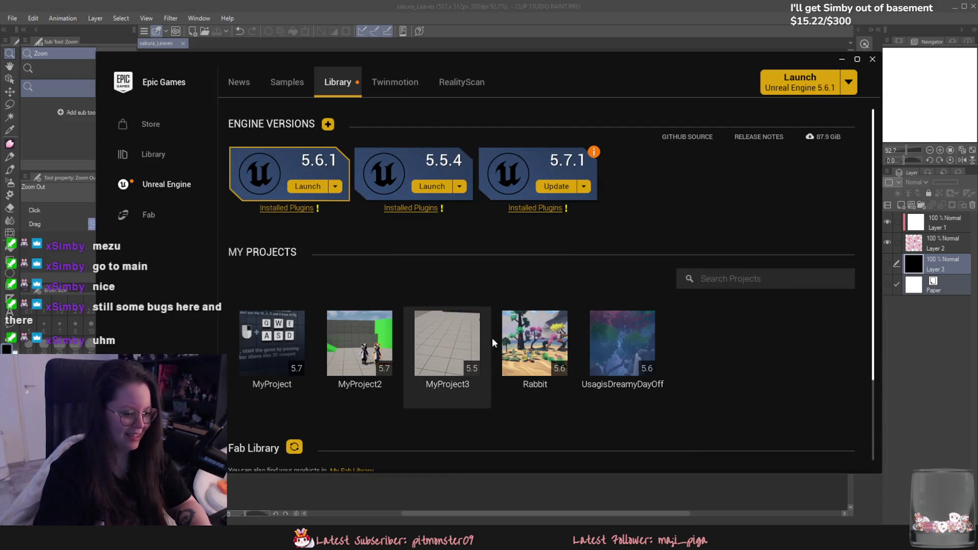
right_click(603, 351)
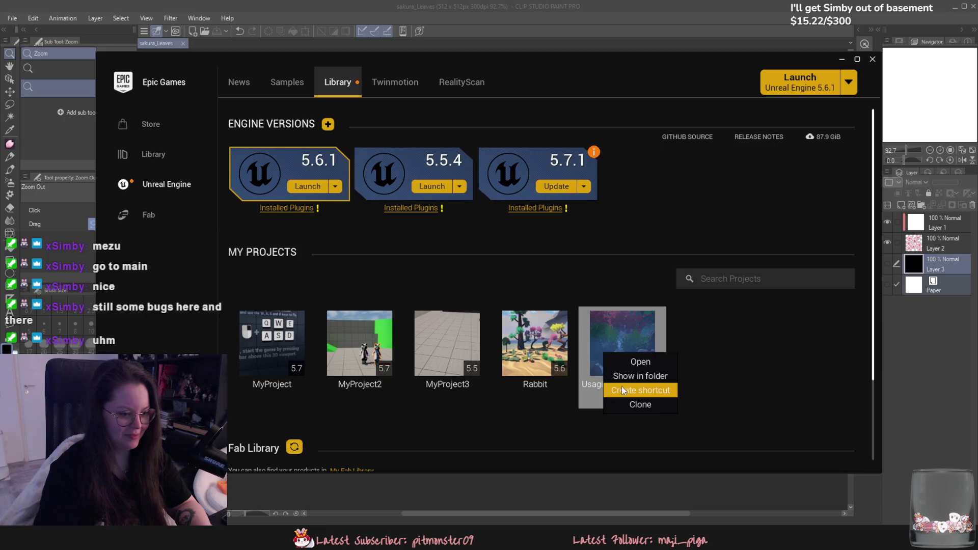
click(621, 382)
scroll(512, 340, down, 3)
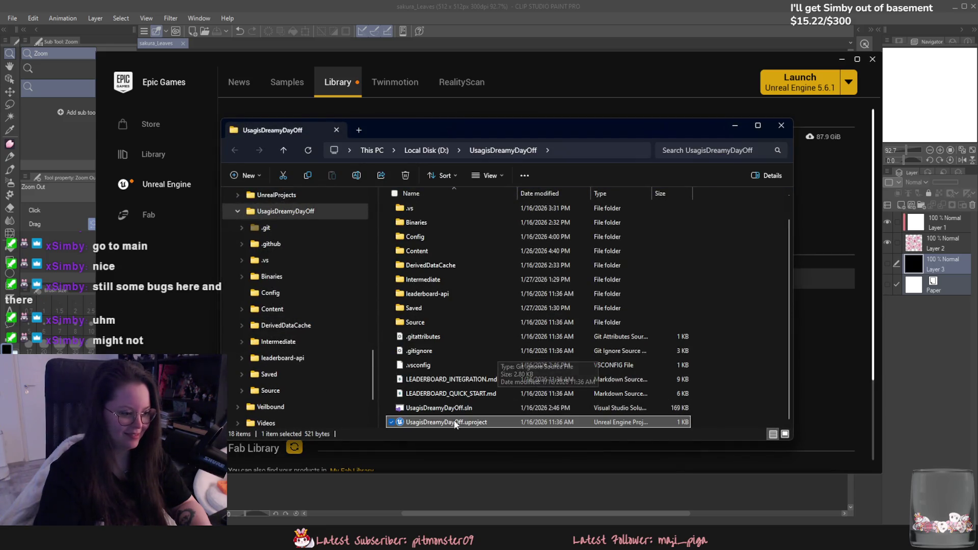
Step: Generate Visual Studio project files from the .uproject's context menu and wait for generation
click(445, 422)
right_click(445, 422)
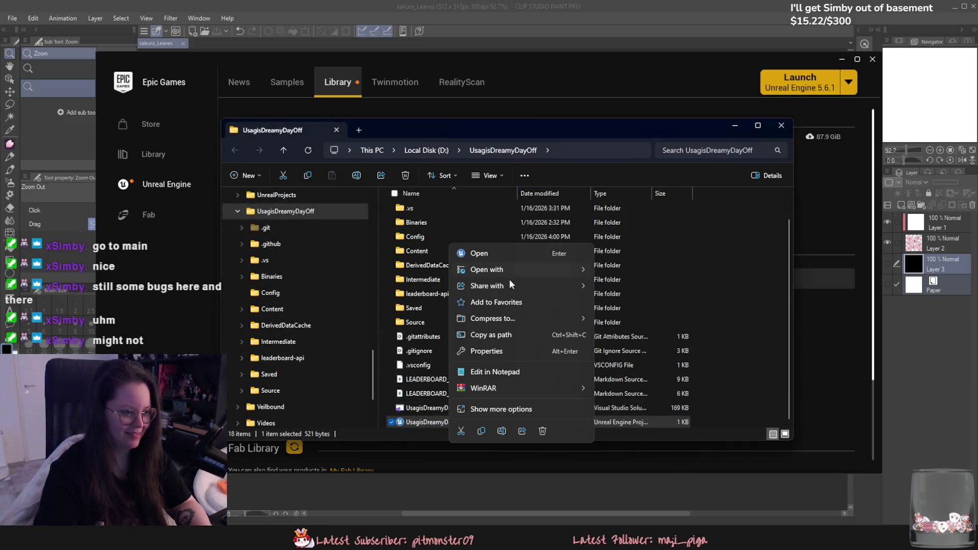
click(486, 408)
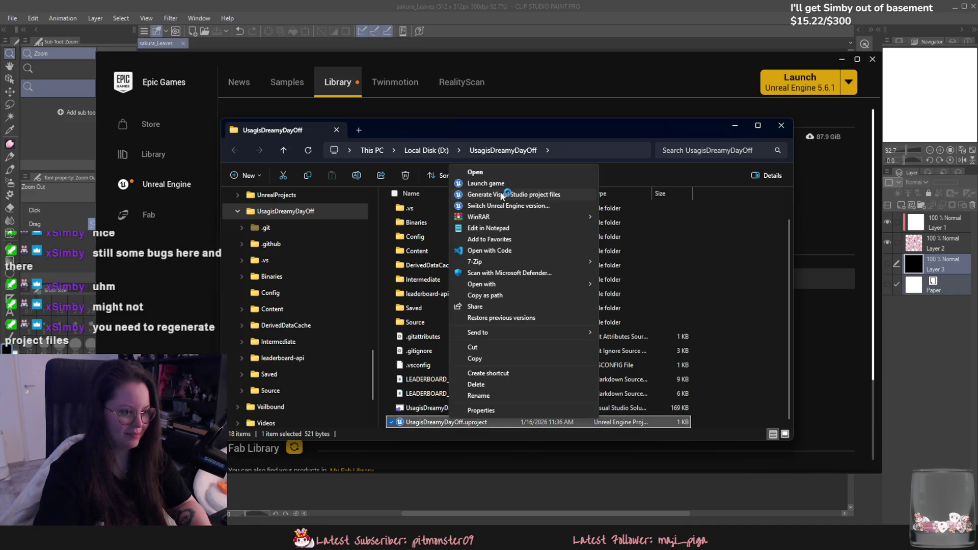
click(503, 196)
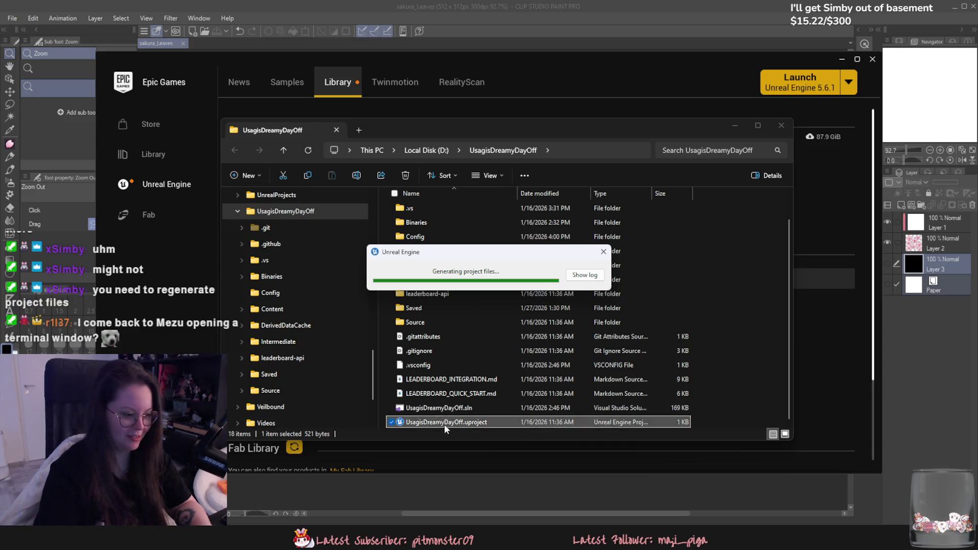
drag(444, 253, 471, 272)
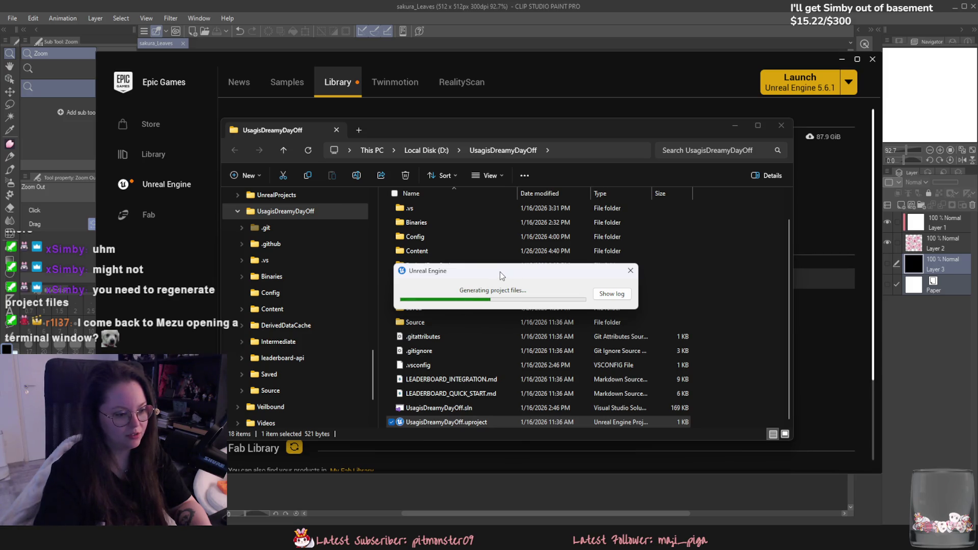
mouse_move(500, 271)
mouse_down()
mouse_move(592, 264)
mouse_move(493, 253)
mouse_up()
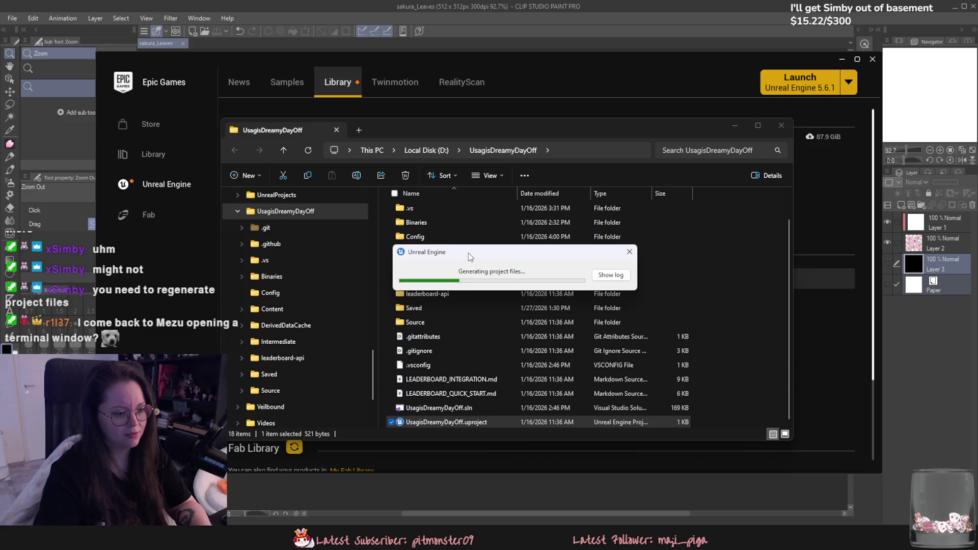
Step: Open the UsagisDreamyDayOff .sln solution in Visual Studio
double_click(430, 408)
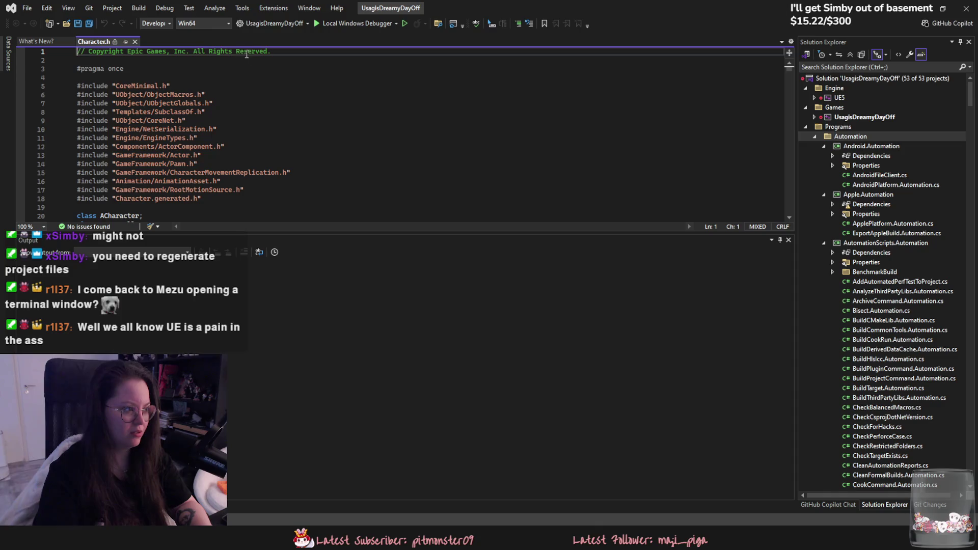
Step: Adjust the toolbar configuration and start Local Windows Debugger to build and launch Unreal Editor
click(227, 23)
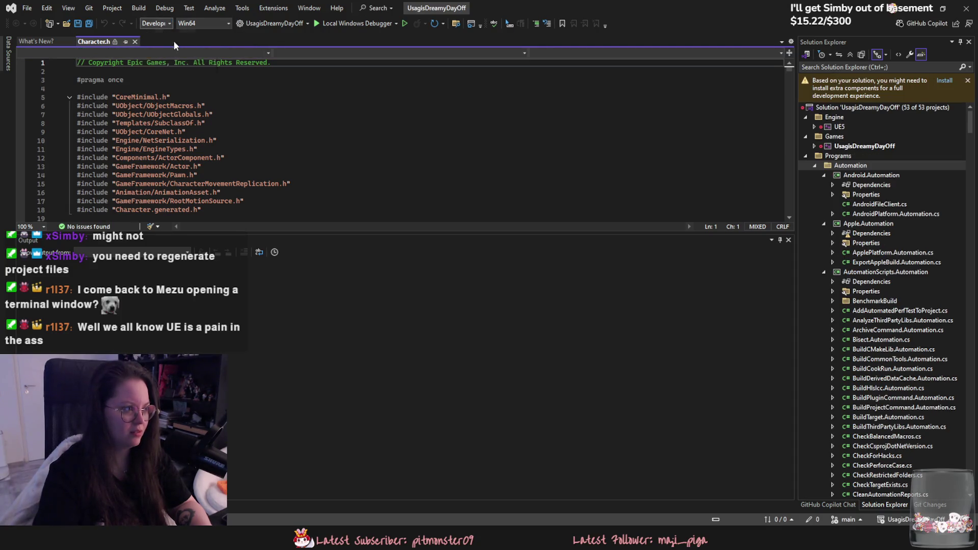
click(169, 23)
click(168, 23)
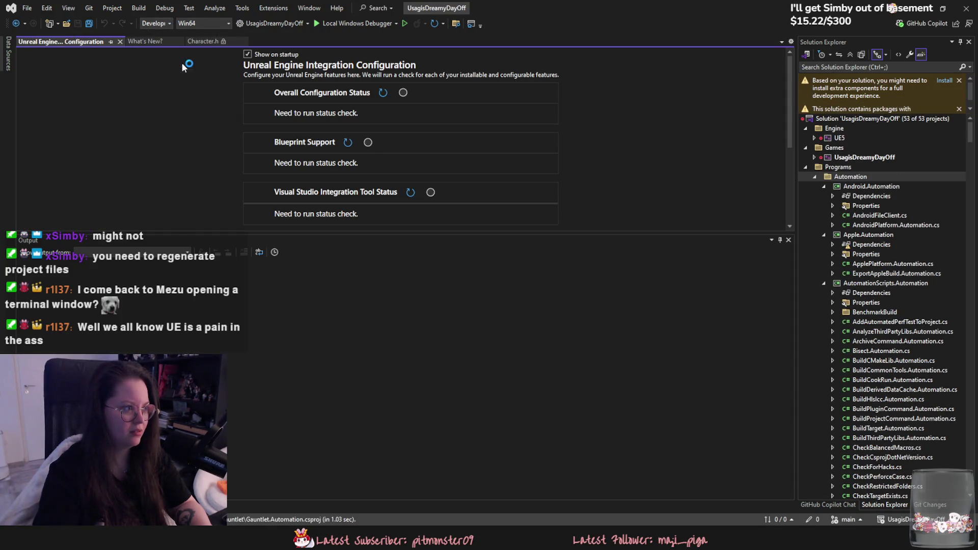
click(395, 23)
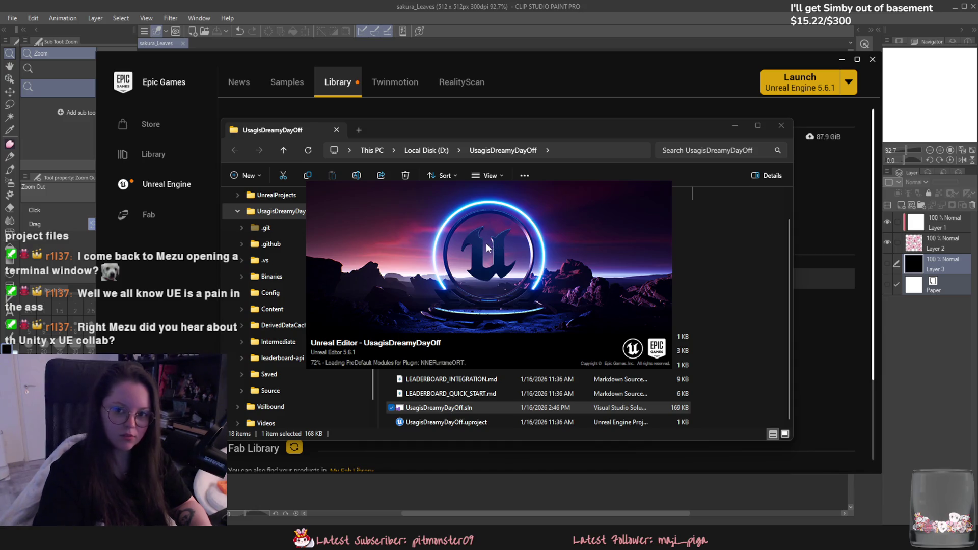
Step: Close the project folder window and the launcher, then start Play in the editor
click(781, 125)
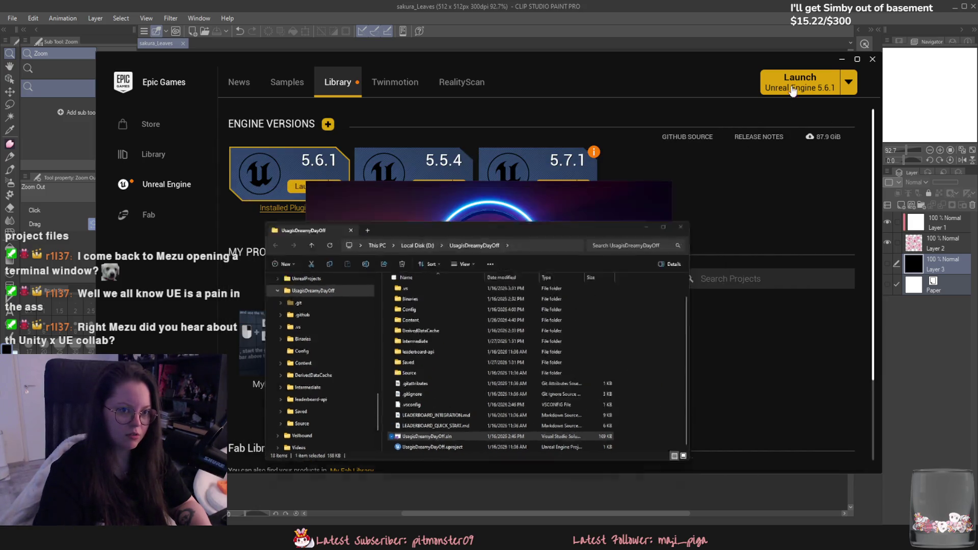
click(842, 59)
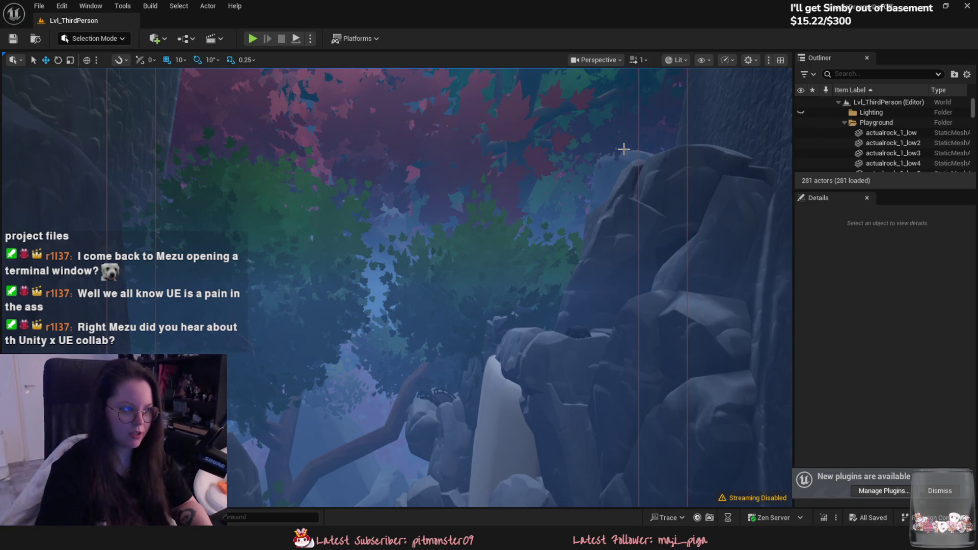
click(253, 39)
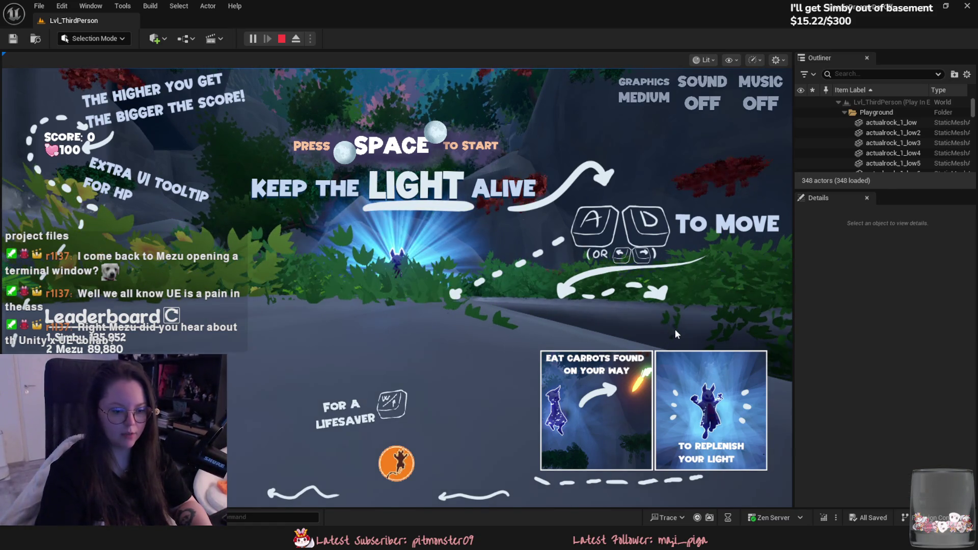
Step: Lower Unreal Editor's volume to 69 in the app volume mixer and make the game view full-screen
click(924, 487)
drag(675, 439, 704, 440)
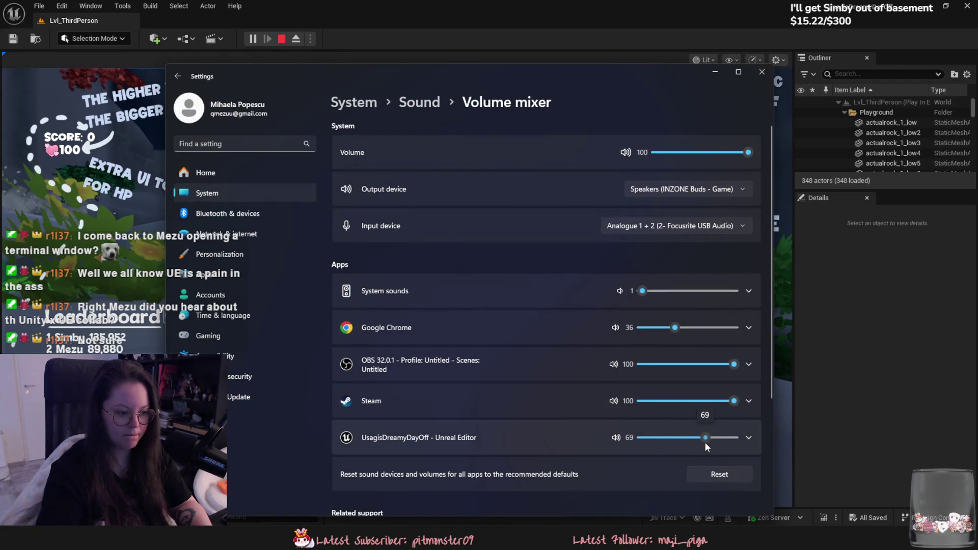
click(830, 403)
key(F11)
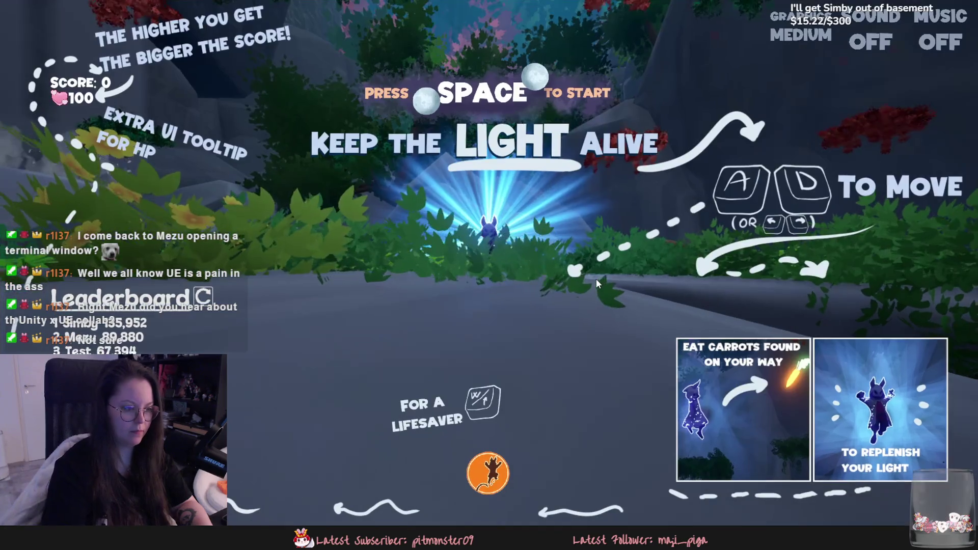
Step: Play a run with SOUND and MUSIC on, picking Jump Higher and further buff cards along the way
click(871, 42)
click(939, 43)
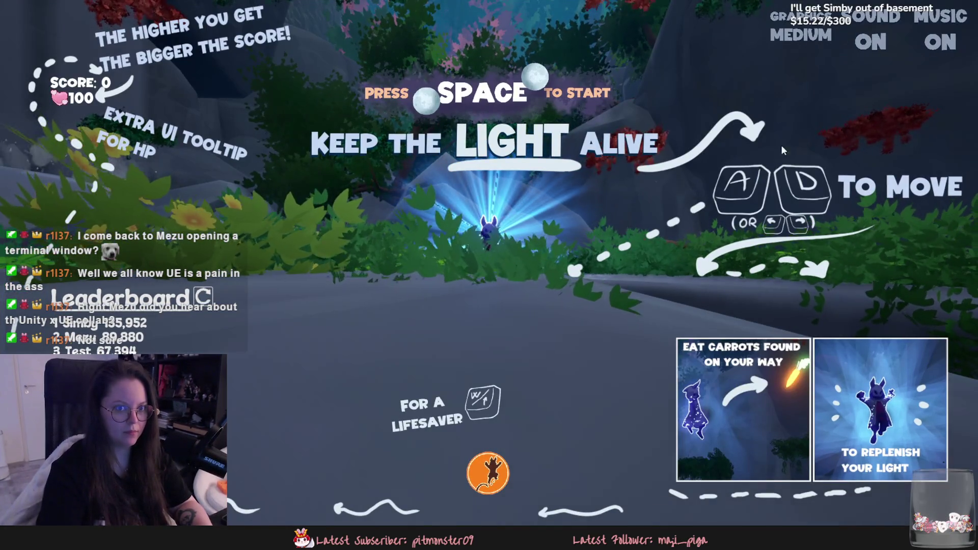
key(space)
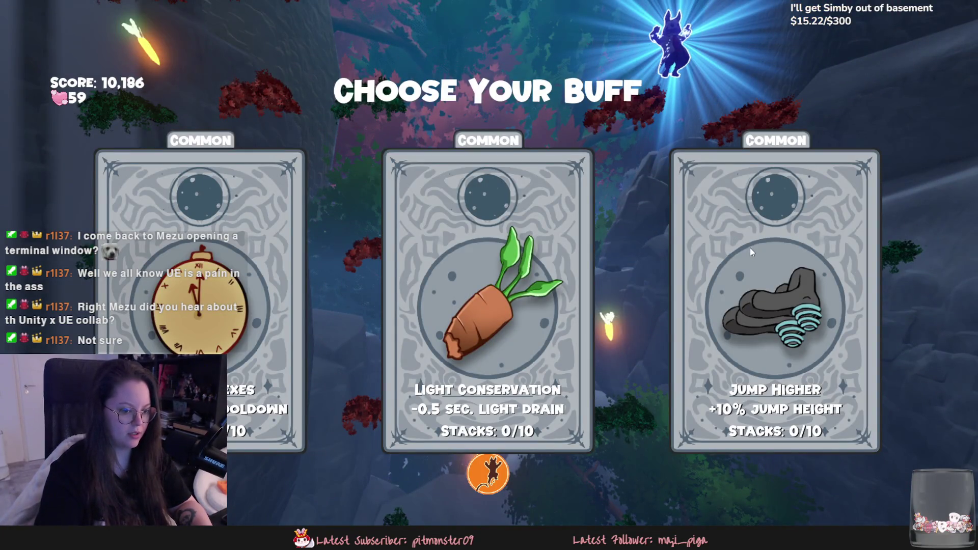
click(723, 219)
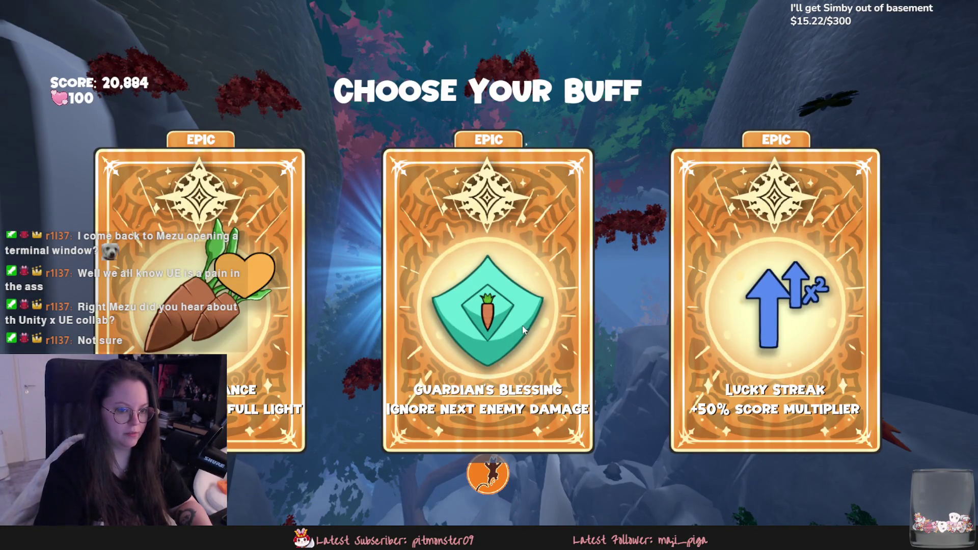
click(241, 318)
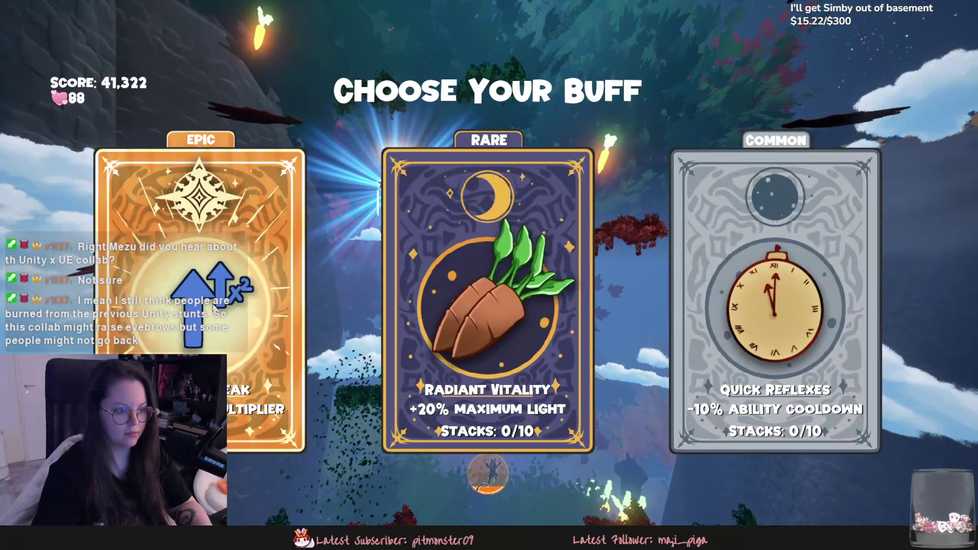
key(Return)
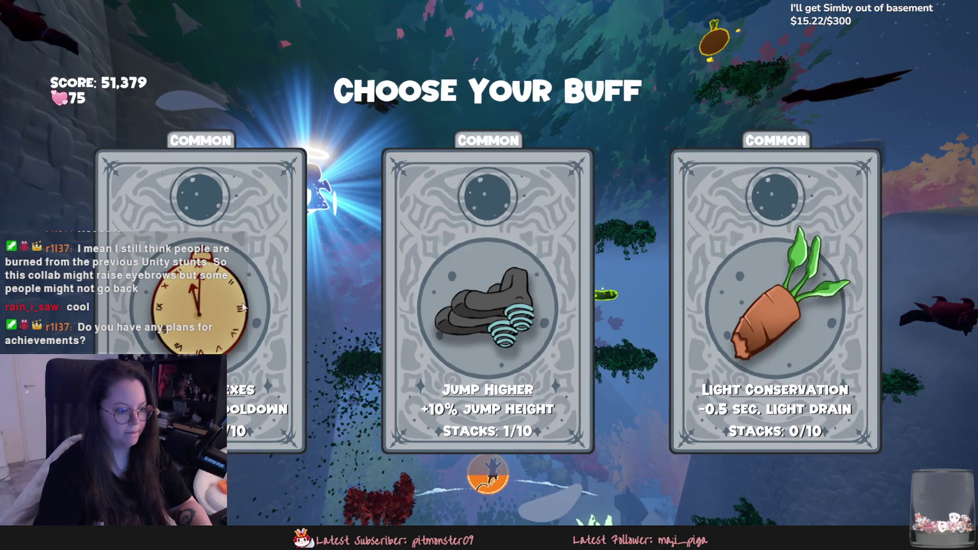
click(485, 328)
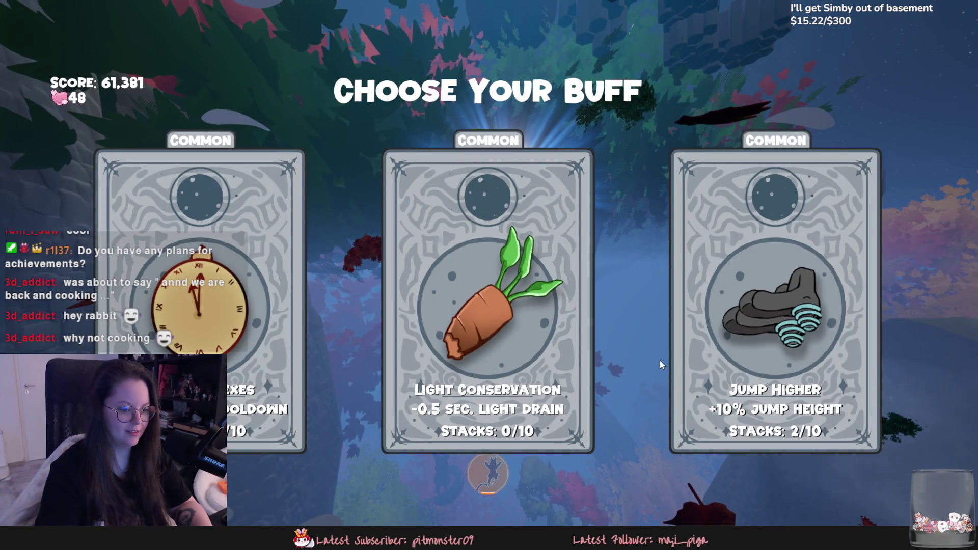
click(660, 360)
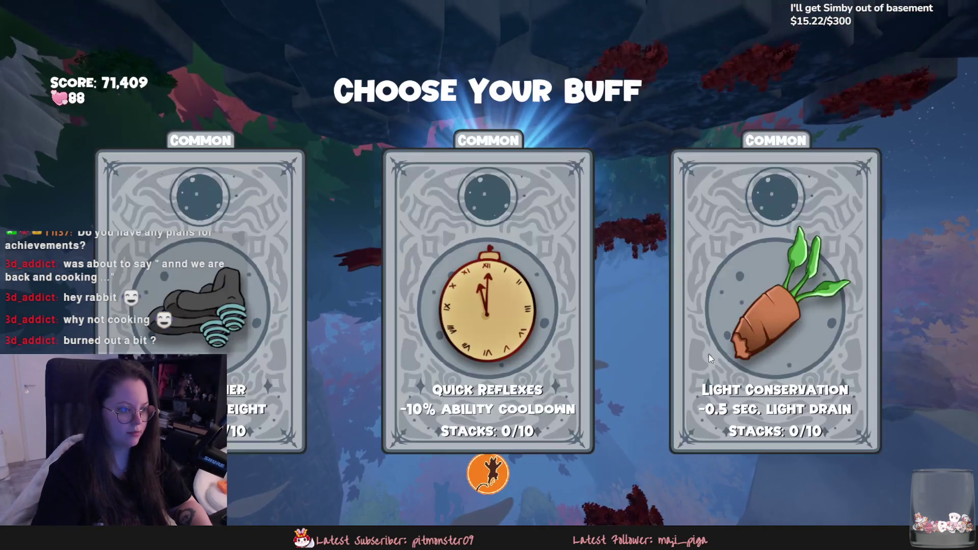
click(708, 354)
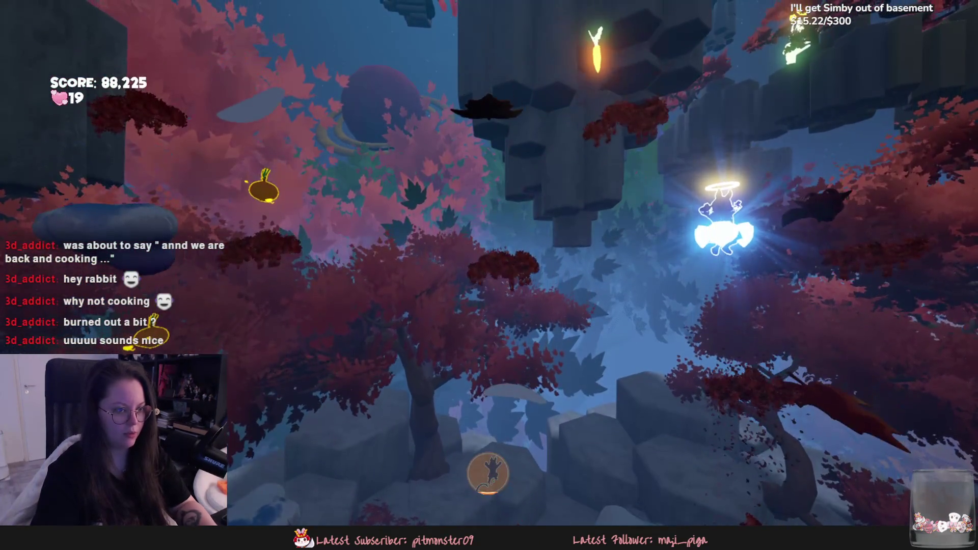
Step: Stop the playtest, restore the editor layout, and return to the sakura_Leaves mask in Clip Studio Paint
key(Escape)
key(F11)
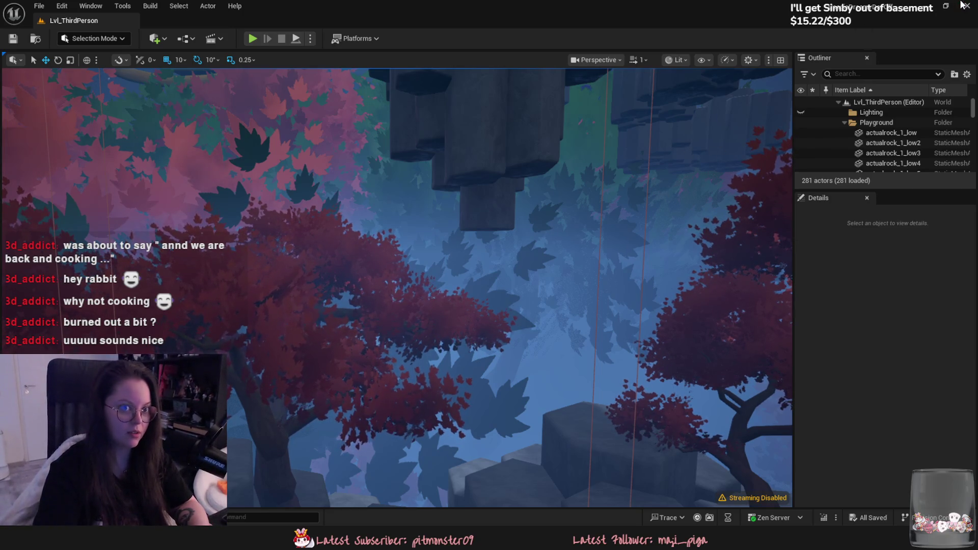
key(alt+Tab)
click(760, 72)
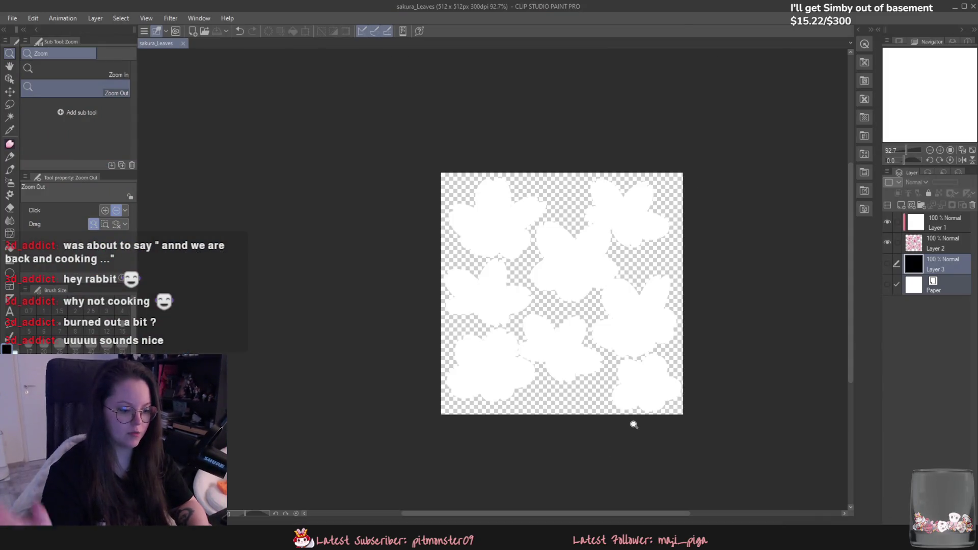
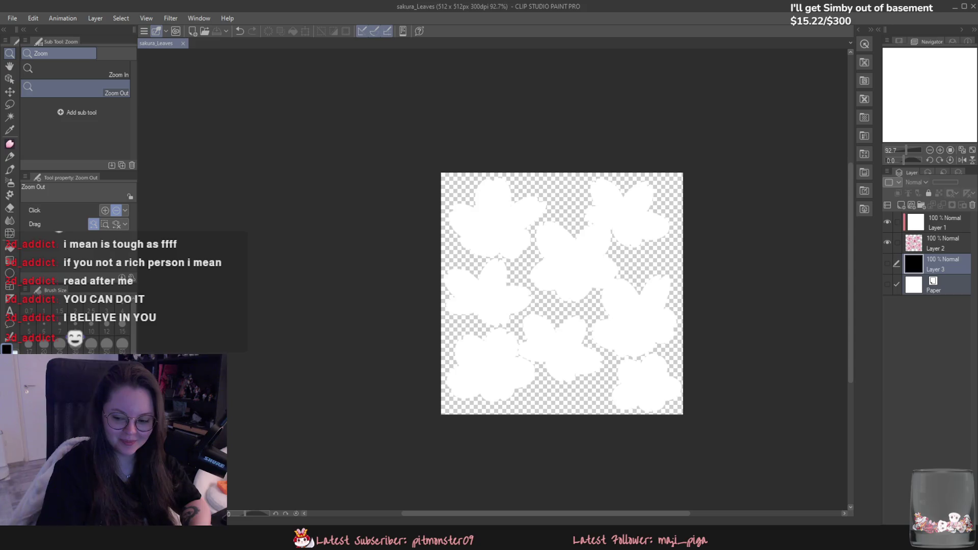
Step: Glance at the Blender tree scene, then bring up the Explorer window and go up to the 3D folder
key(alt+Tab)
middle_drag(644, 301, 506, 304)
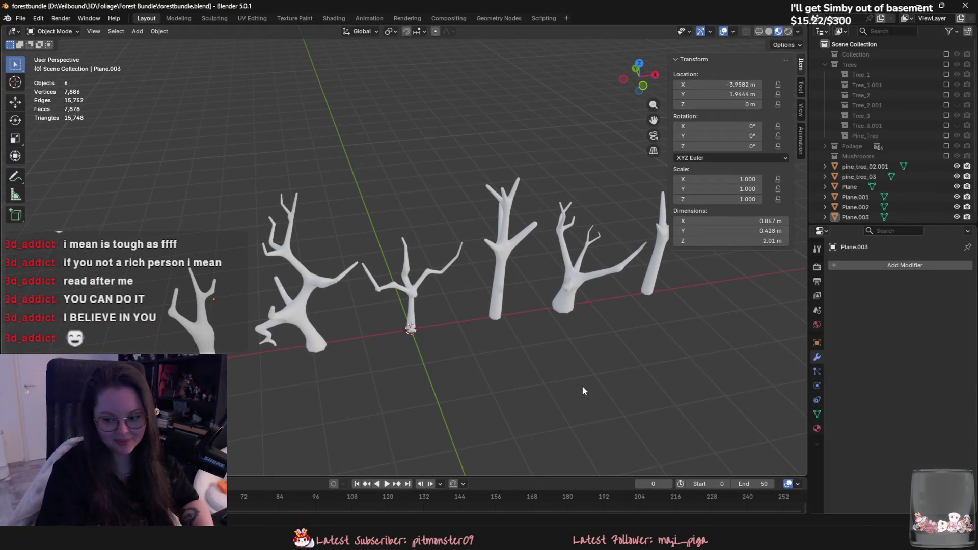
scroll(546, 402, up, 2)
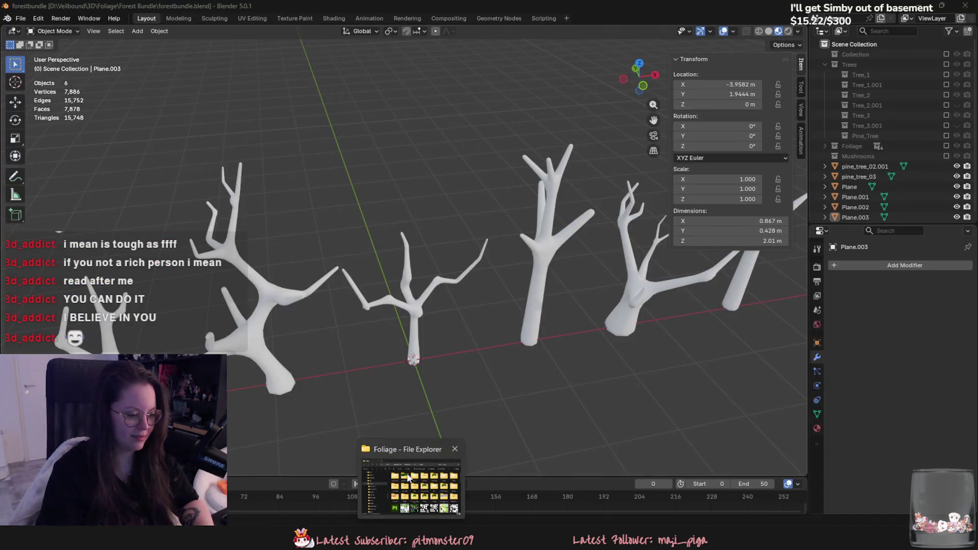
click(353, 504)
scroll(488, 364, down, 5)
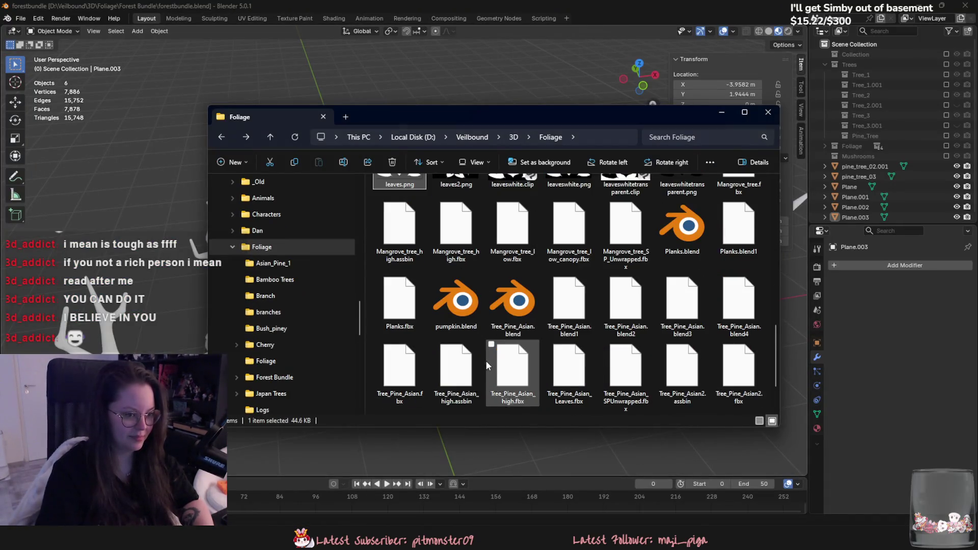
scroll(504, 359, down, 3)
scroll(514, 351, up, 8)
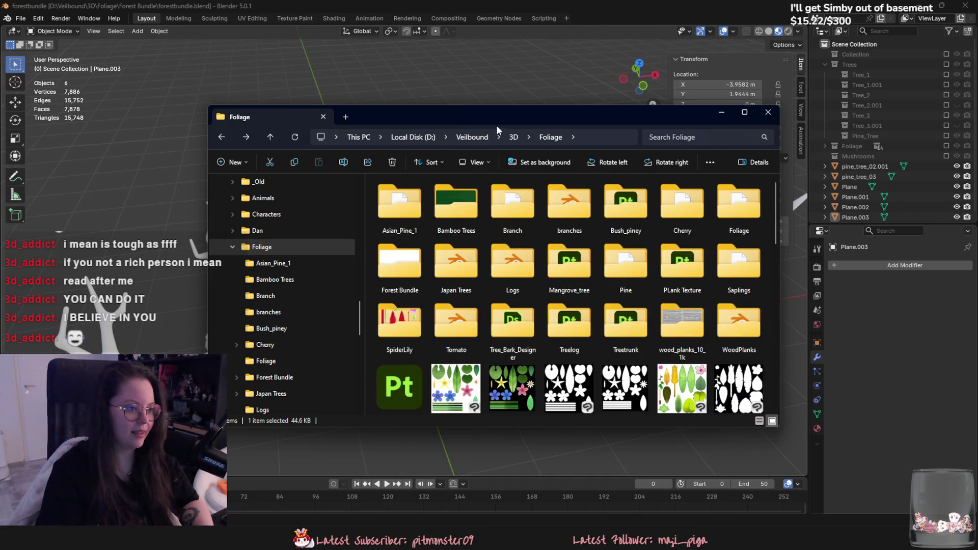
click(513, 137)
Step: Browse into General and back, then into Foliage and its Forest Bundle folder
click(418, 267)
double_click(418, 266)
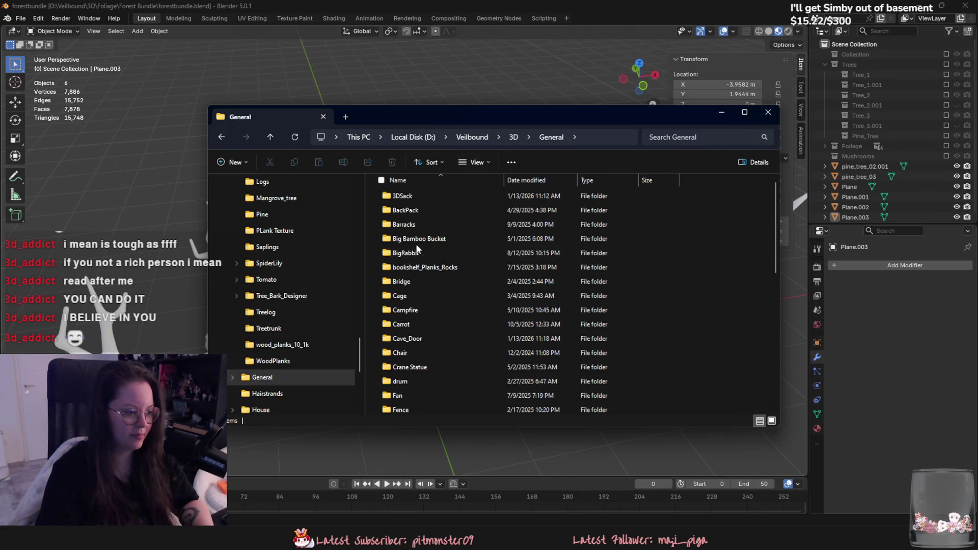
key(alt+Left)
click(432, 253)
double_click(432, 252)
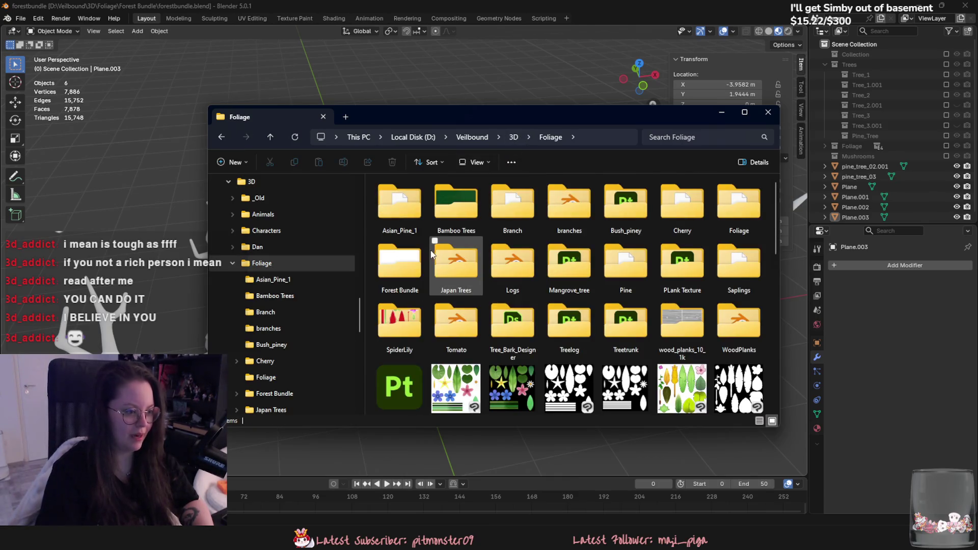
key(alt+Left)
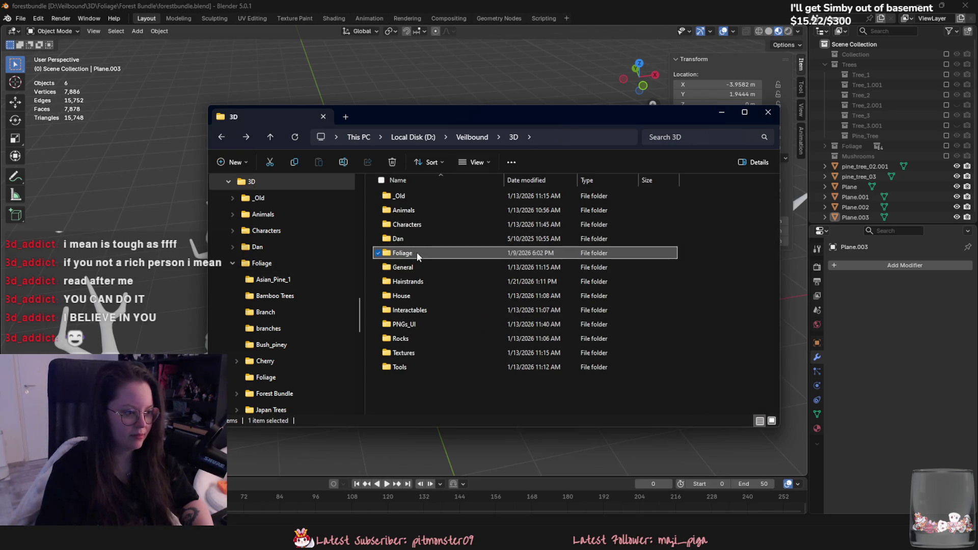
double_click(416, 252)
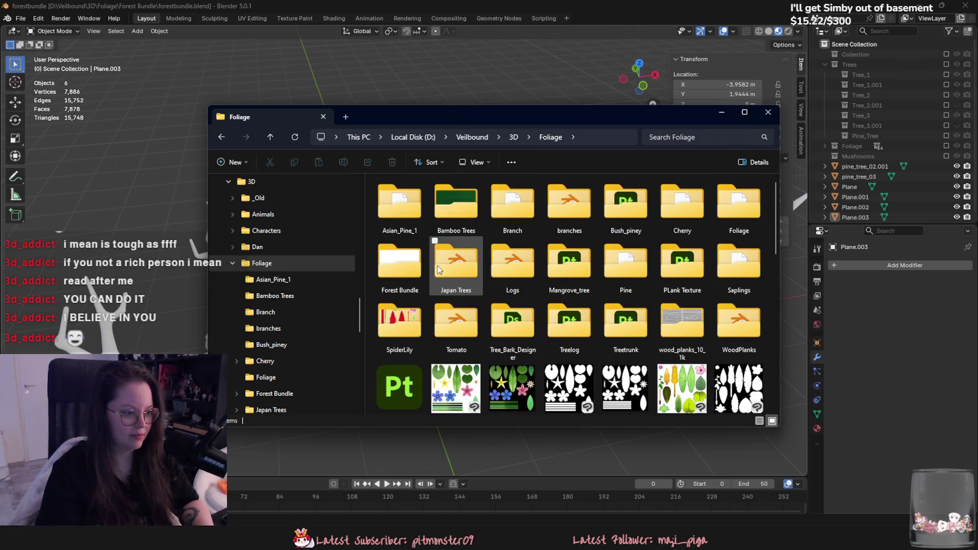
double_click(400, 266)
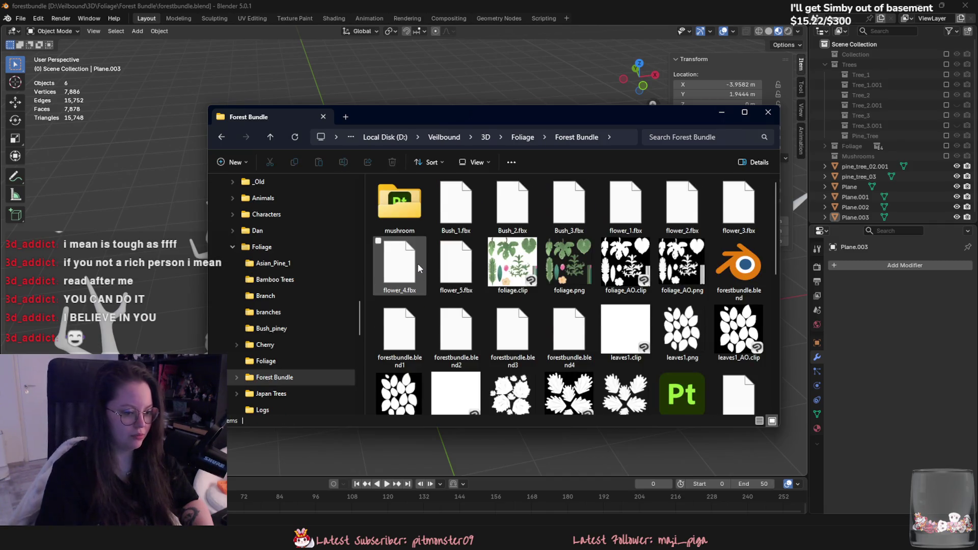
scroll(418, 263, down, 3)
scroll(414, 253, down, 3)
scroll(414, 253, down, 3)
scroll(414, 253, down, 1)
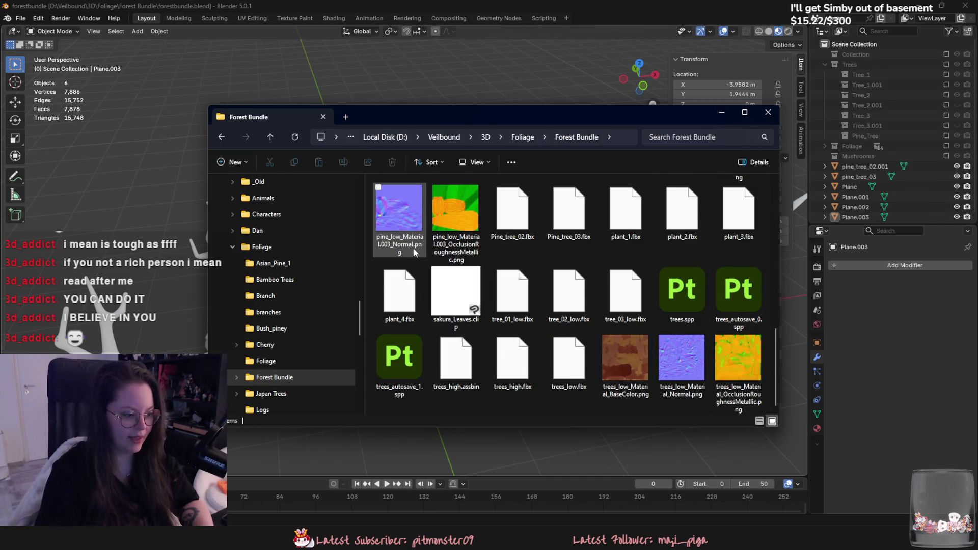
scroll(413, 248, up, 5)
scroll(429, 275, up, 3)
scroll(430, 278, down, 3)
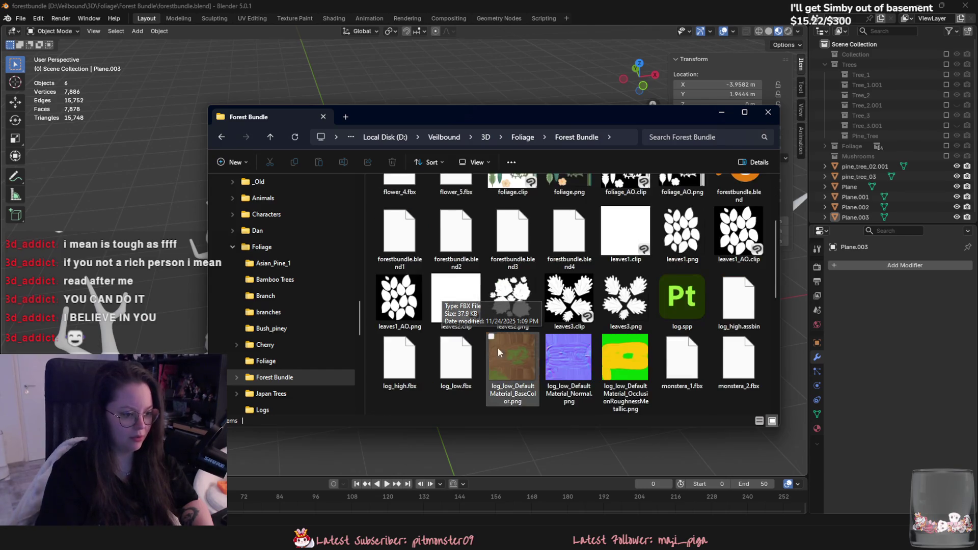
Step: Save the sakura leaves canvas as sakura_Leaves.png (PNG) in Forest Bundle and return to the folder
key(alt+Tab)
key(ctrl+shift+s)
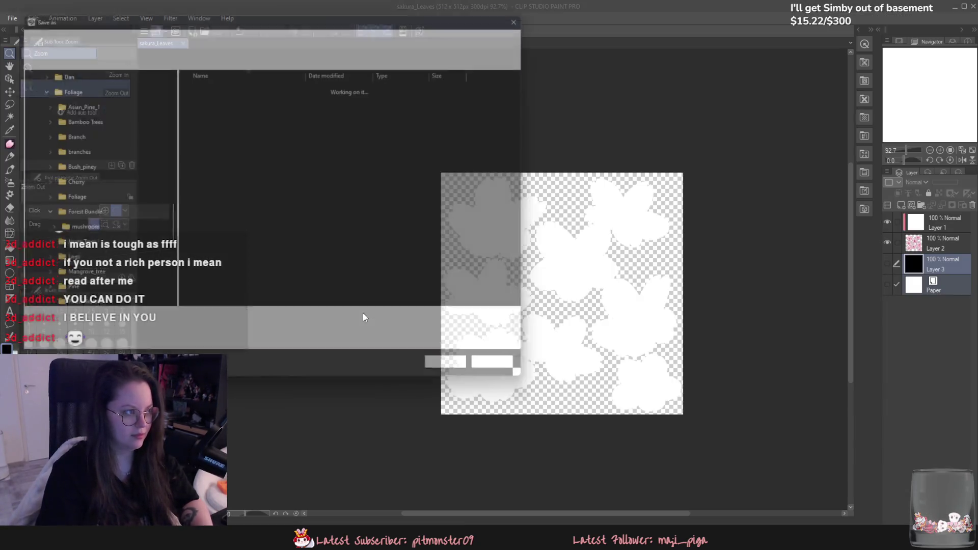
click(306, 340)
click(279, 373)
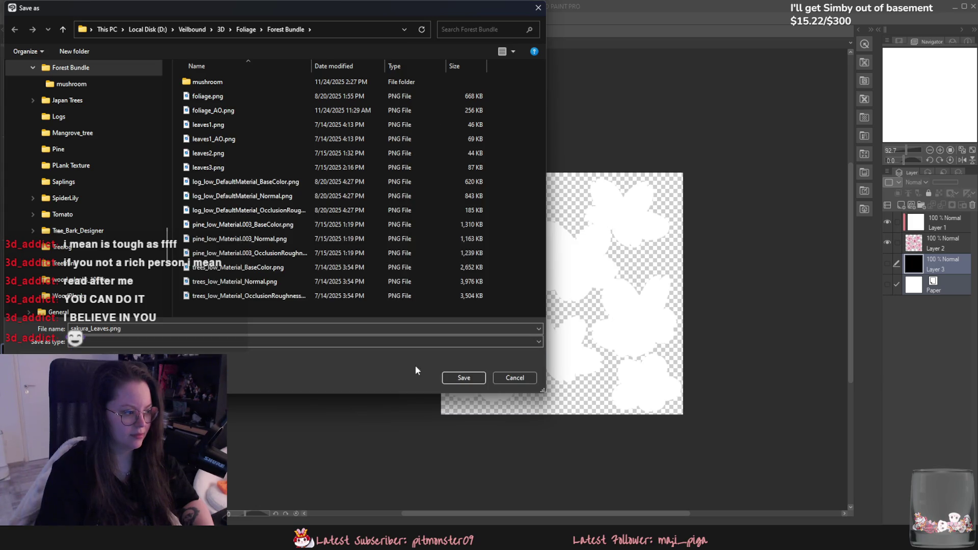
click(462, 378)
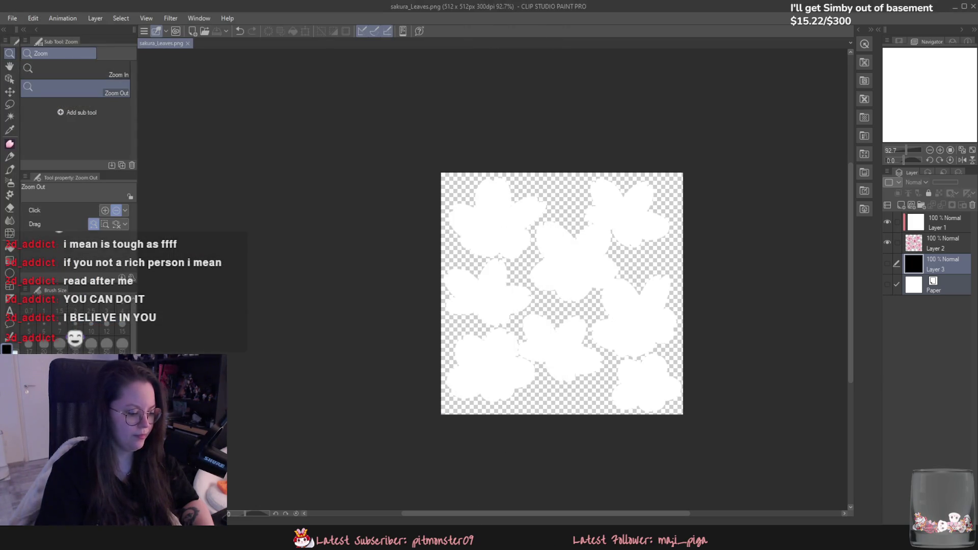
key(alt+Tab)
scroll(459, 344, down, 3)
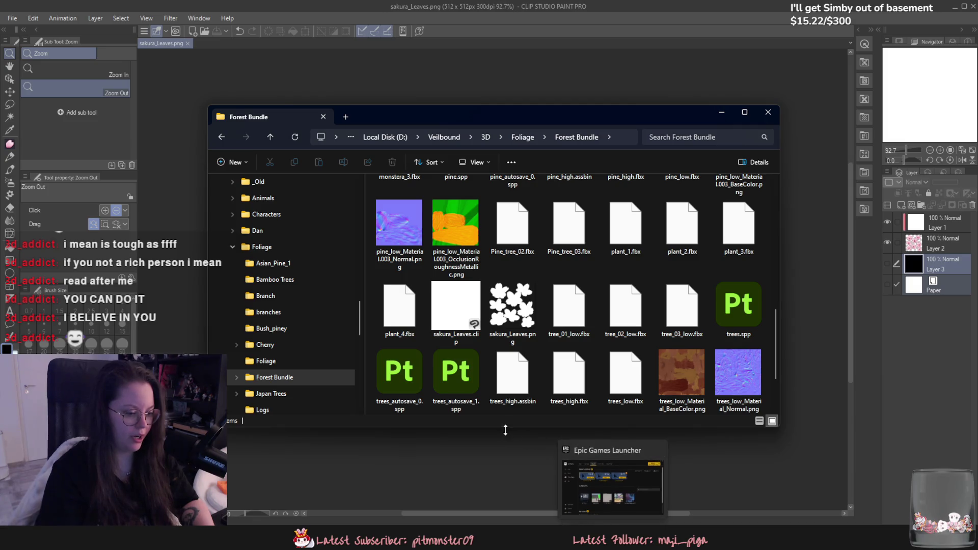
drag(496, 428, 497, 427)
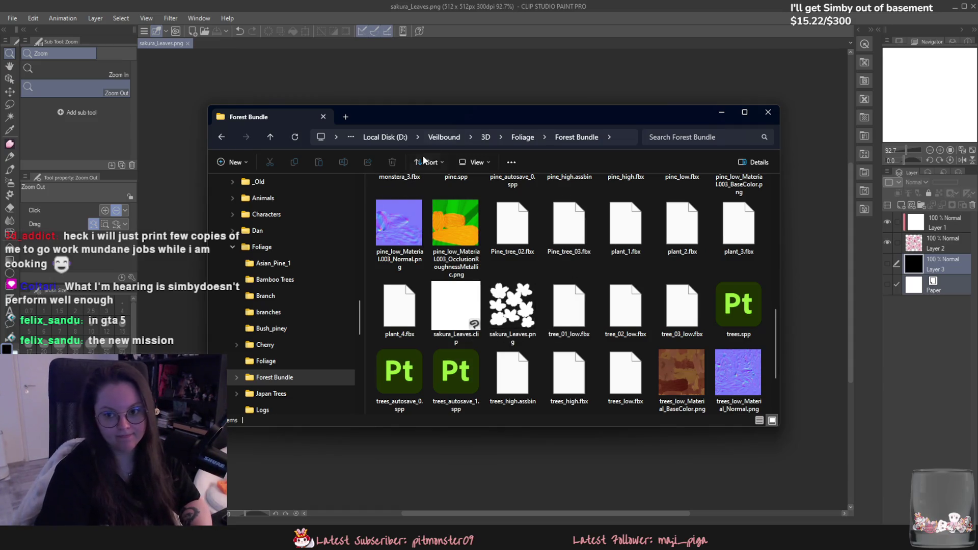
mouse_move(511, 309)
mouse_down()
mouse_move(483, 319)
mouse_move(789, 133)
mouse_up()
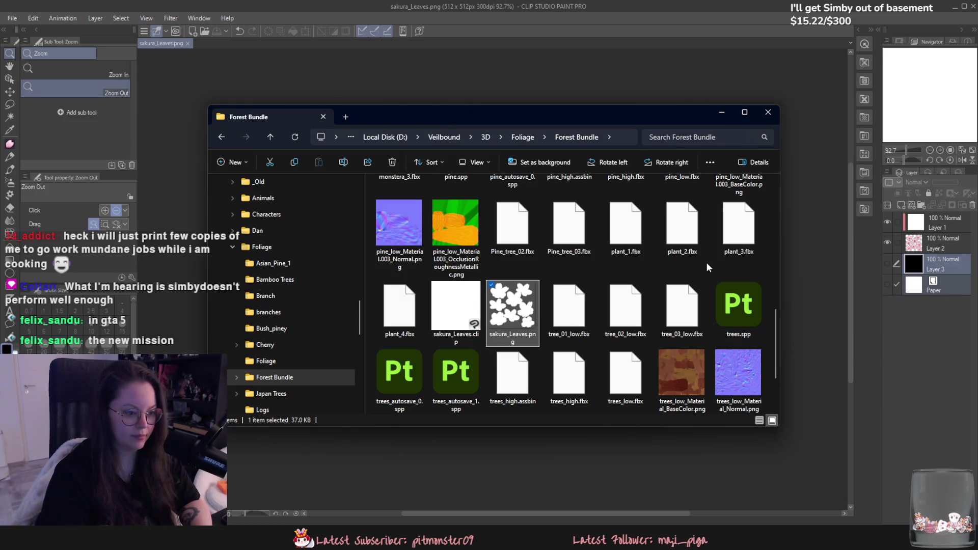
Step: Put the Forest Bundle folder window away to reveal the sakura leaves canvas
click(721, 113)
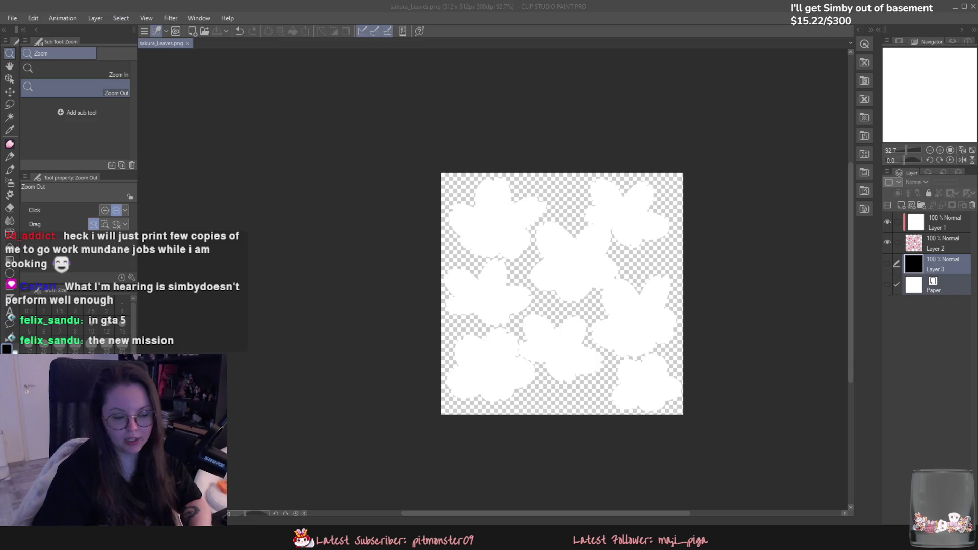
Step: Zoom the sakura leaves canvas to about 121% to inspect the blossoms, then bring up Discord
click(692, 252)
drag(698, 242, 752, 257)
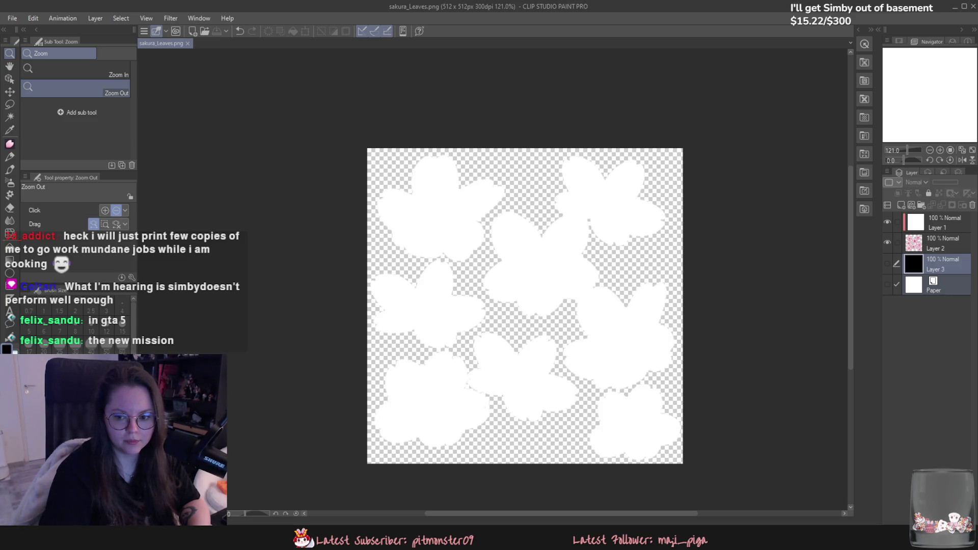
key(alt+Tab)
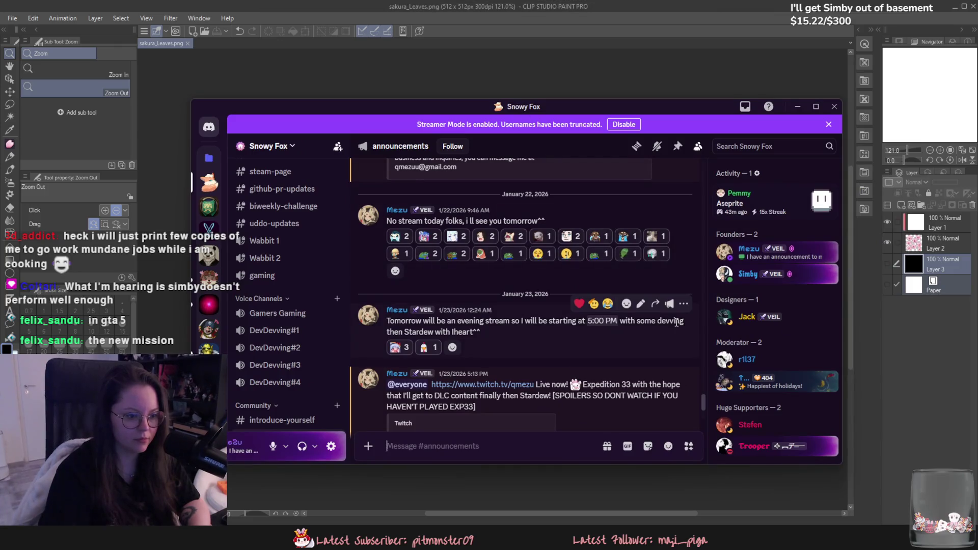
scroll(608, 344, up, 1)
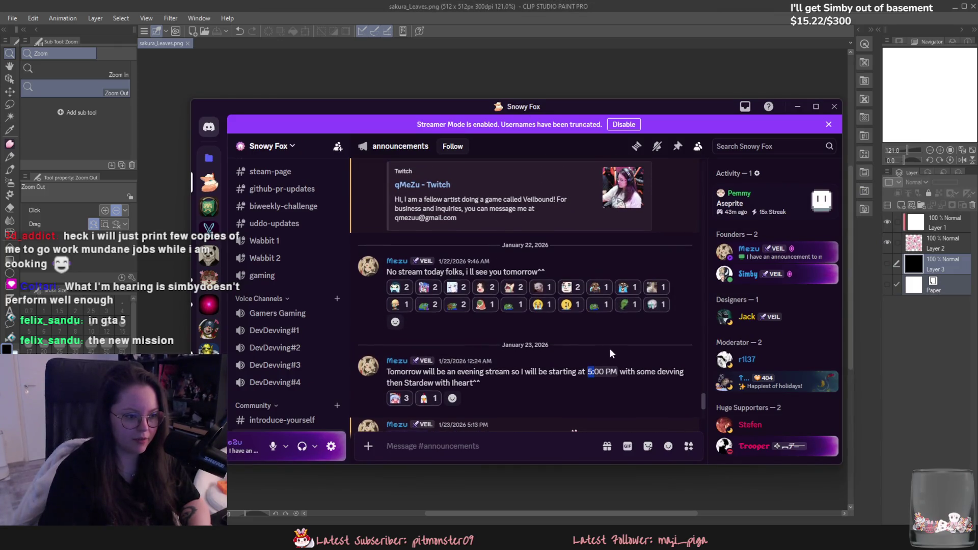
scroll(608, 344, up, 1)
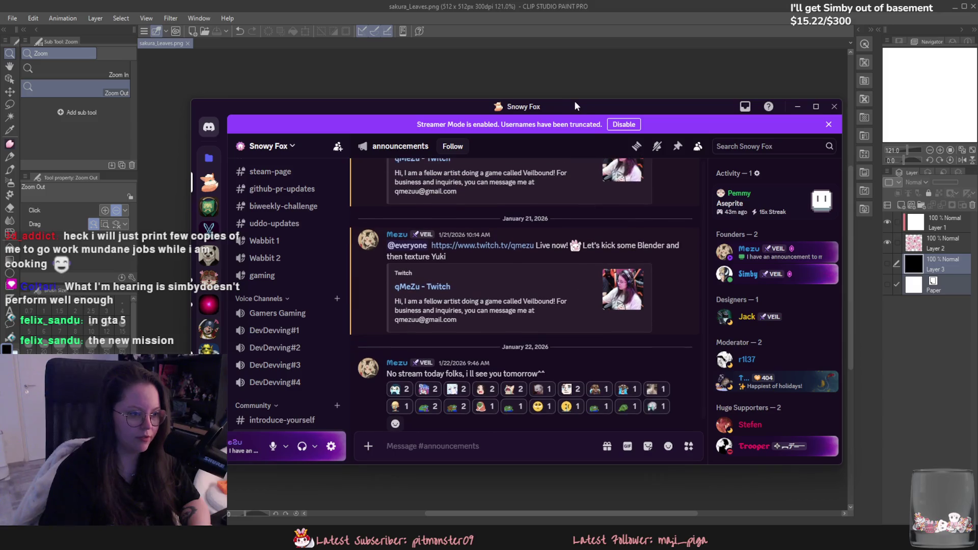